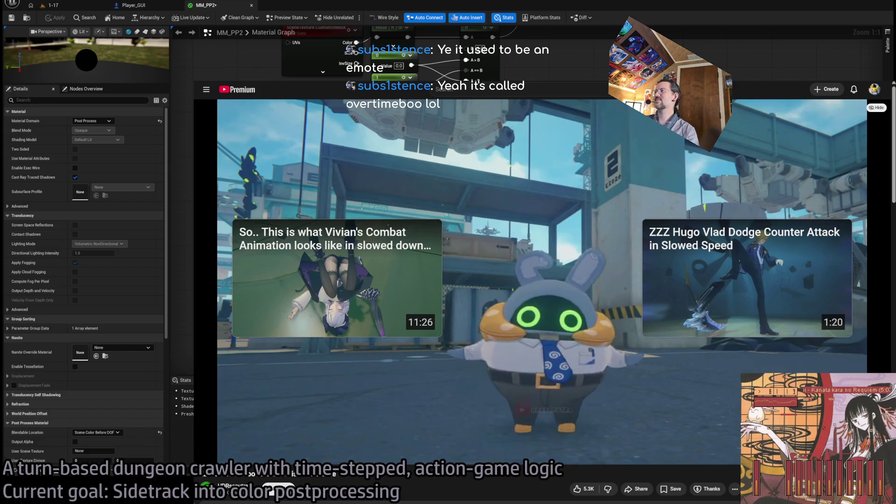
Switch from the YouTube end screen to the ChatGPT chat about post-process Blendable Location
key(ctrl+Tab)
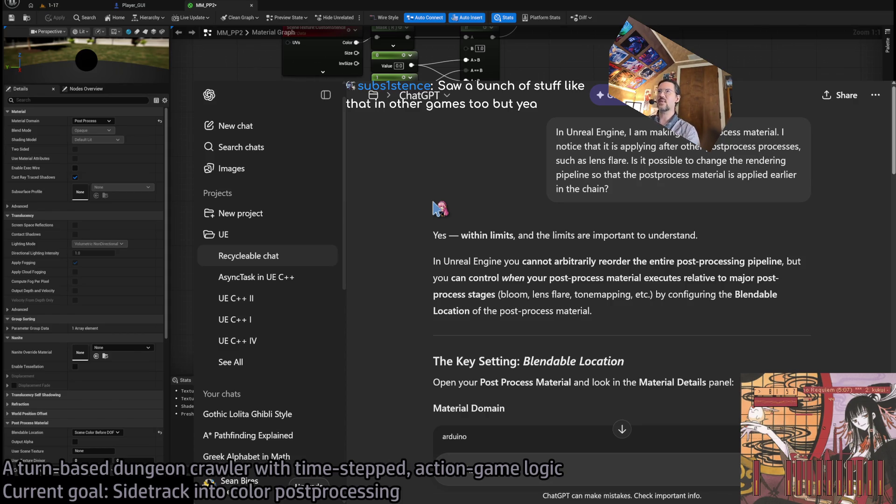
Return to the MM_PP2 graph with its PostProcessInput0, Mask, Desaturation and Power nodes
key(alt+Tab)
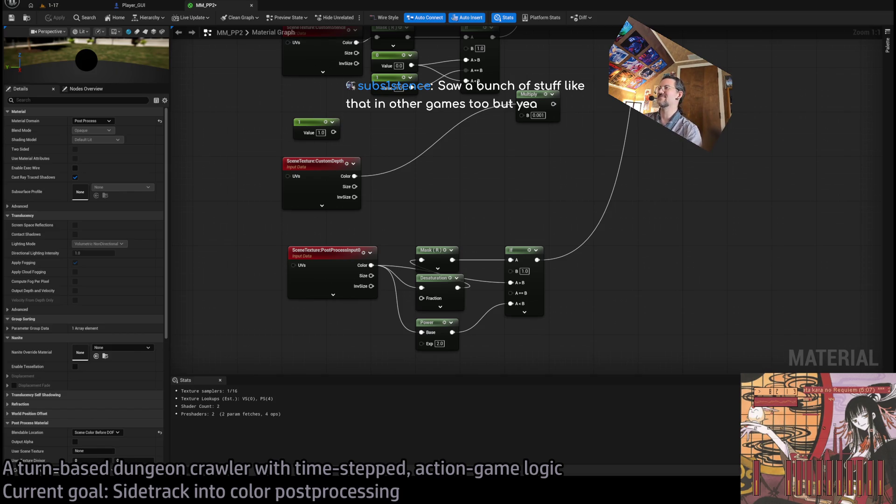
Place the Multiply node beside SceneTexture:CustomDepth, deselect it, and bring the CustomStencil nodes into view
drag(542, 111, 440, 178)
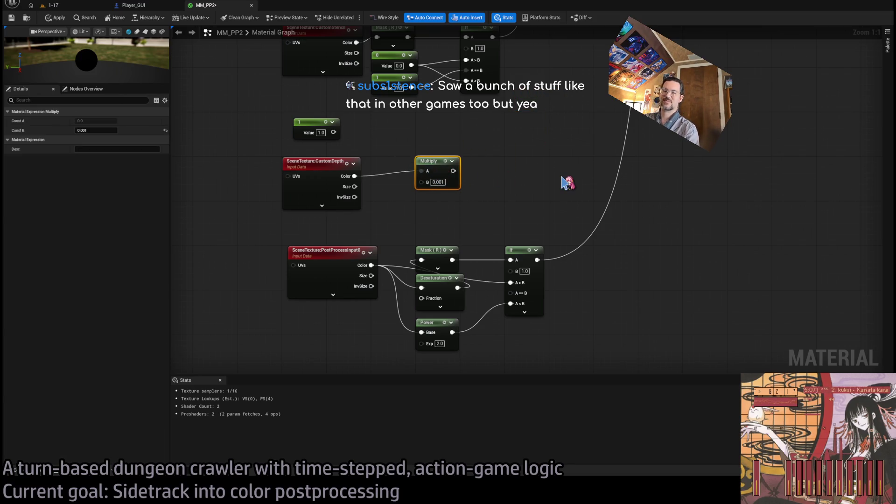
click(566, 183)
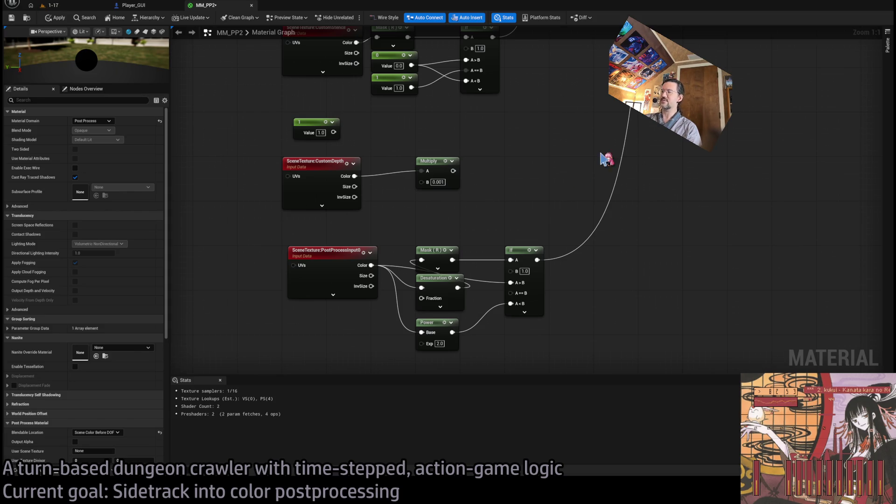
mouse_move(584, 118)
mouse_down()
mouse_move(426, 318)
mouse_move(589, 224)
mouse_up()
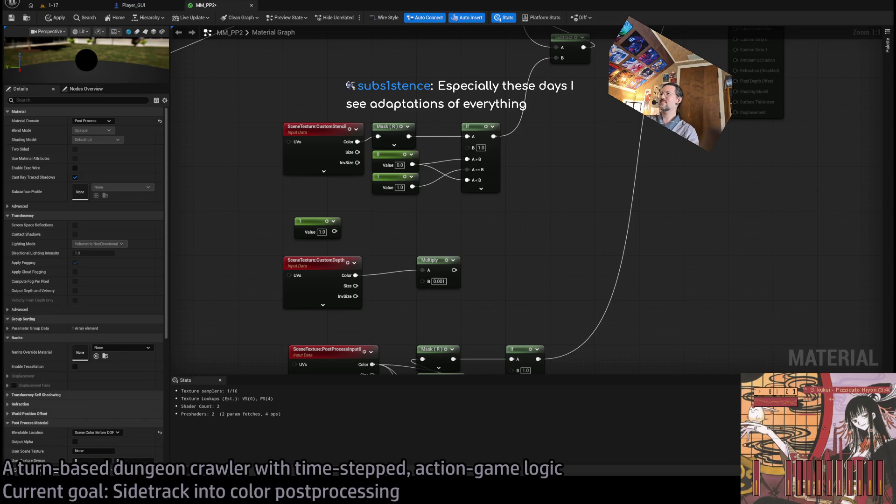
mouse_move(548, 225)
mouse_down()
mouse_move(471, 198)
mouse_move(524, 152)
mouse_up()
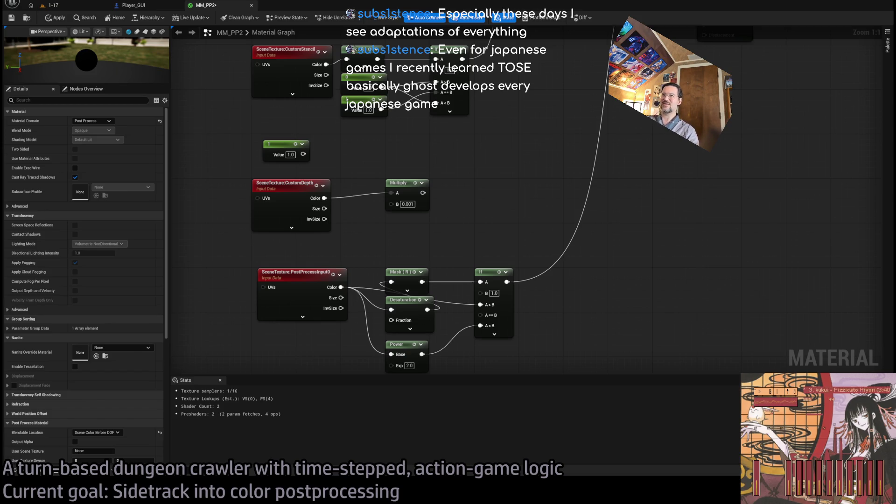
Search Google for 'TOSE' in a new browser tab and open the TOSE CO., LTD. homepage
key(alt+Tab)
key(ctrl+t)
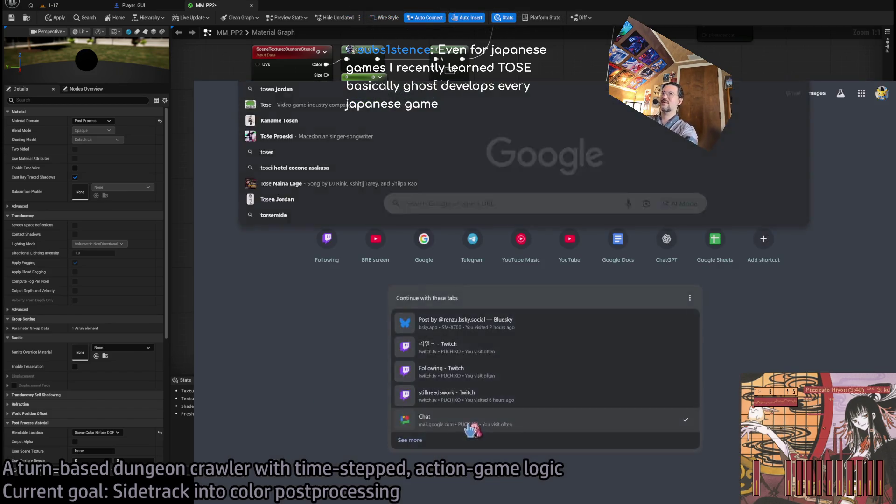
text(TOSE)
key(Return)
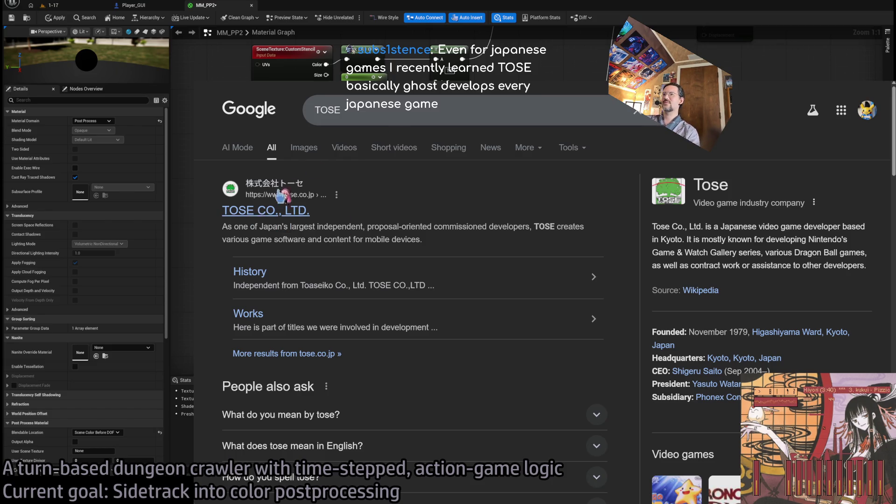
click(266, 210)
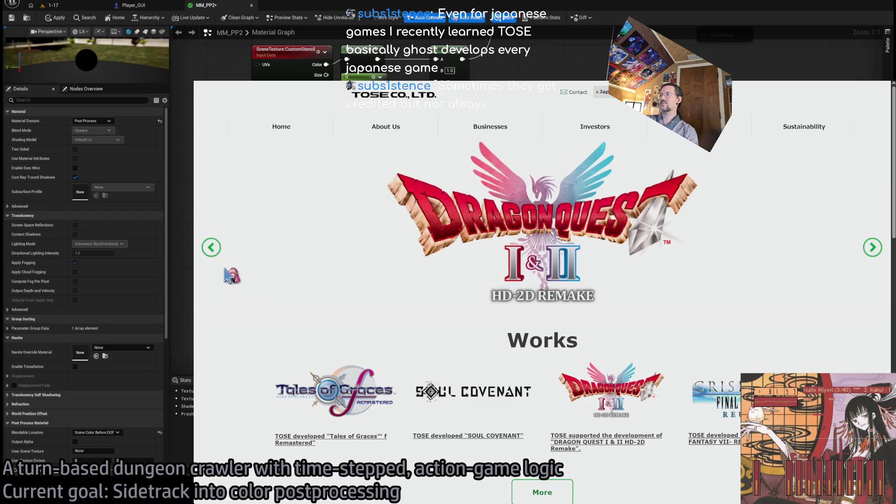
Skim the TOSE homepage, go back to the results, and open the Tose (company) Wikipedia article
scroll(231, 276, down, 3)
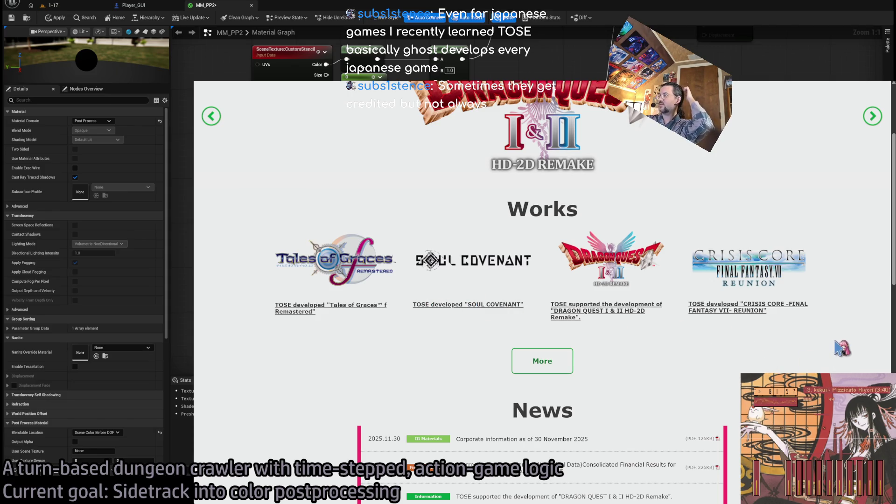
scroll(541, 279, up, 2)
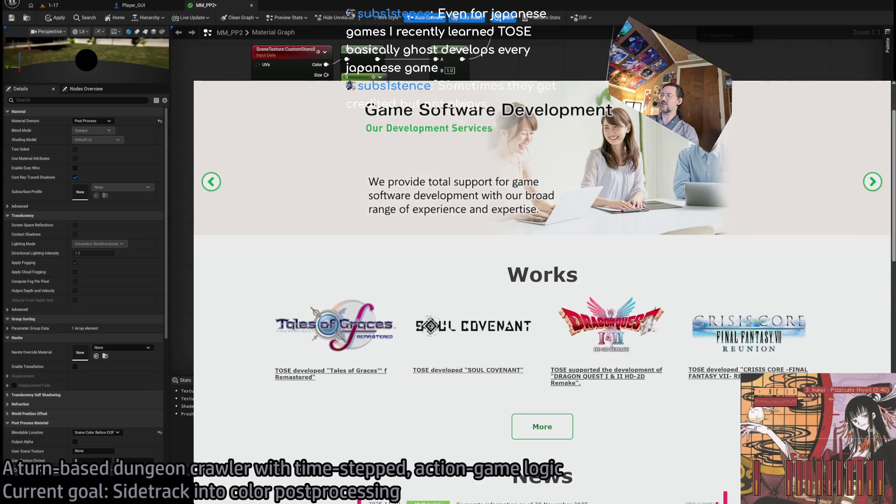
scroll(541, 290, down, 10)
scroll(541, 289, up, 10)
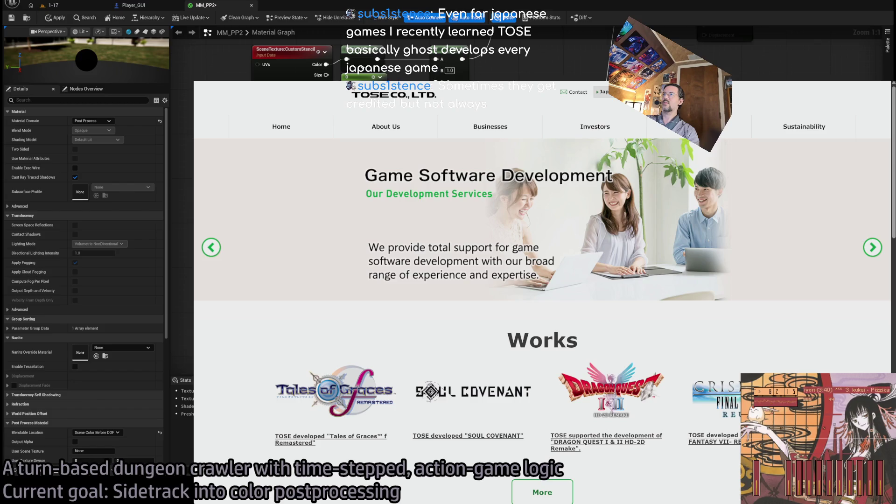
key(alt+Left)
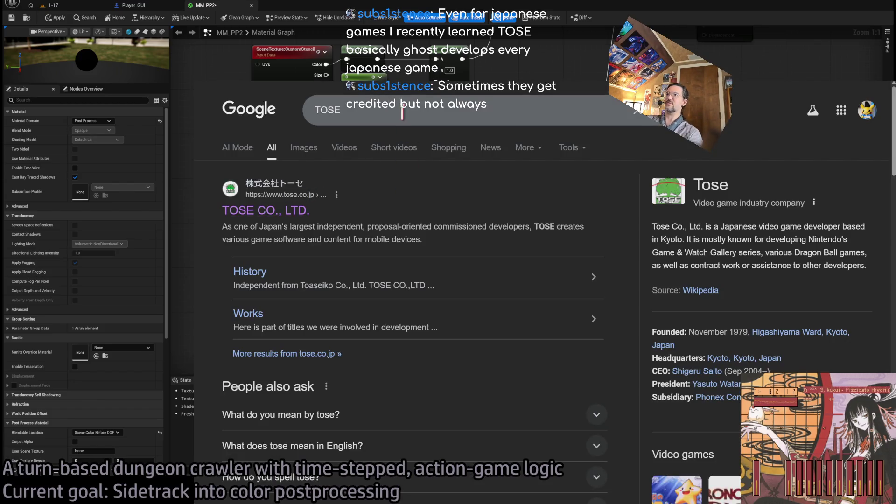
scroll(329, 322, down, 4)
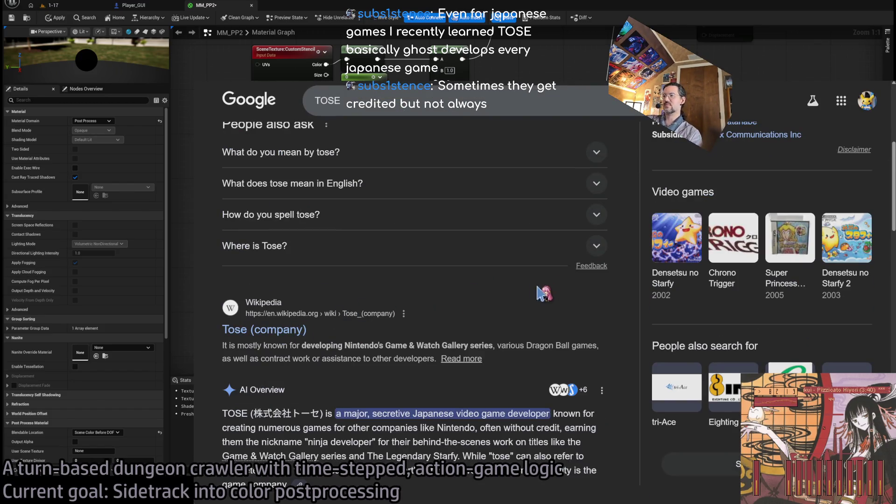
click(276, 330)
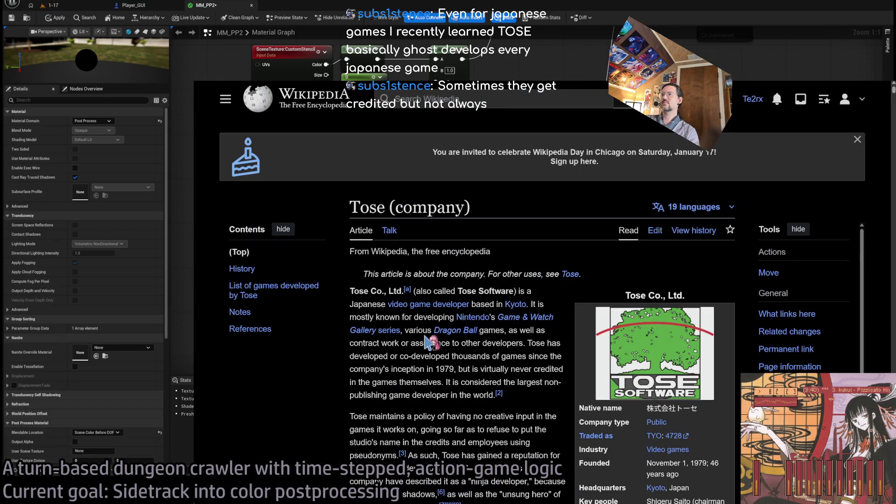
Read the Tose (company) article intro and move down toward its list of developed games
scroll(430, 372, down, 3)
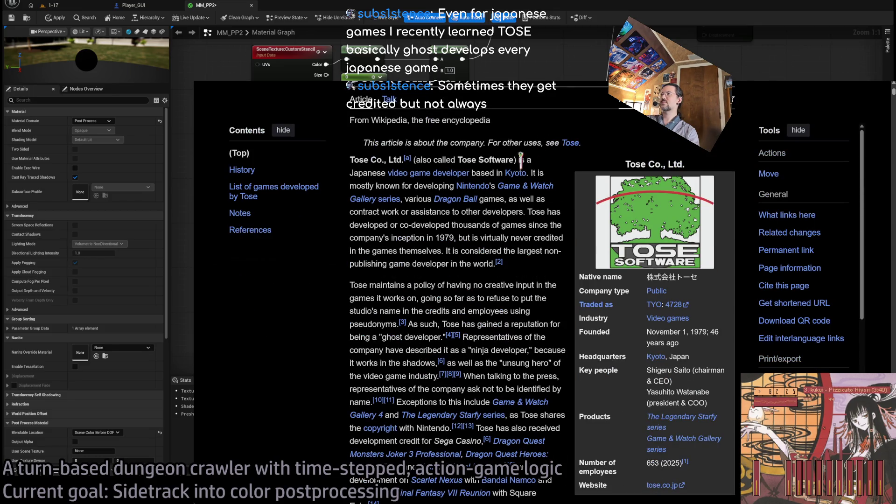
double_click(483, 173)
mouse_move(482, 173)
mouse_down()
mouse_move(518, 214)
mouse_move(555, 174)
mouse_up()
click(556, 174)
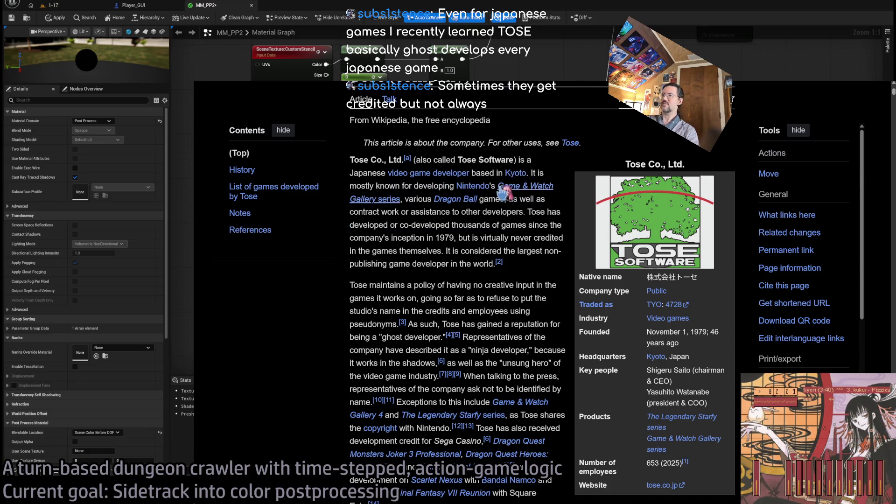
scroll(448, 280, down, 1)
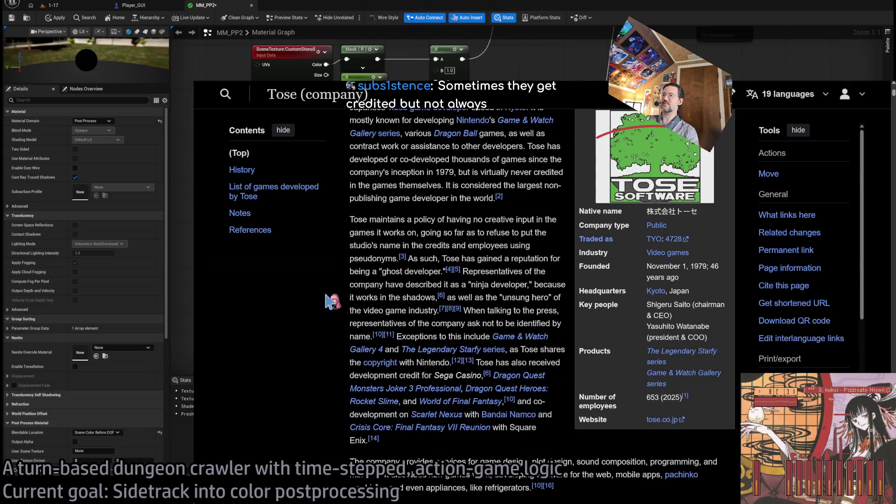
middle_click(330, 337)
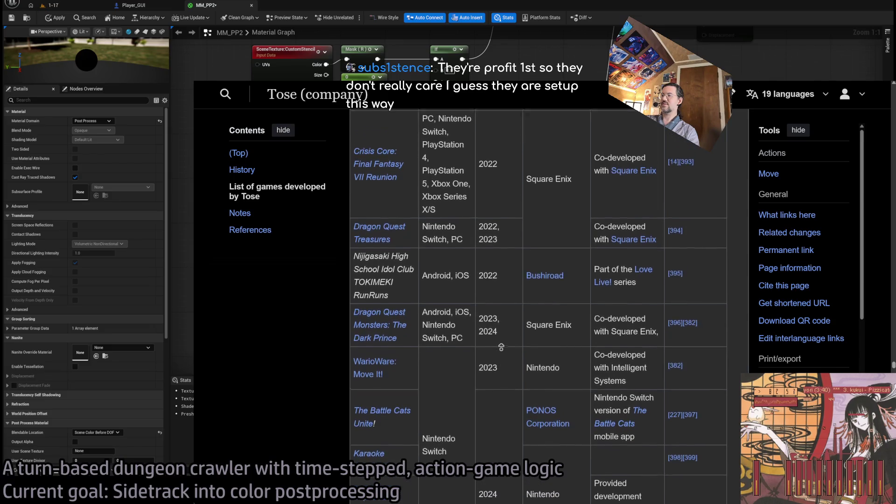
Find the Scarlet Nexus row in Tose's games table and open its article
scroll(502, 350, up, 1)
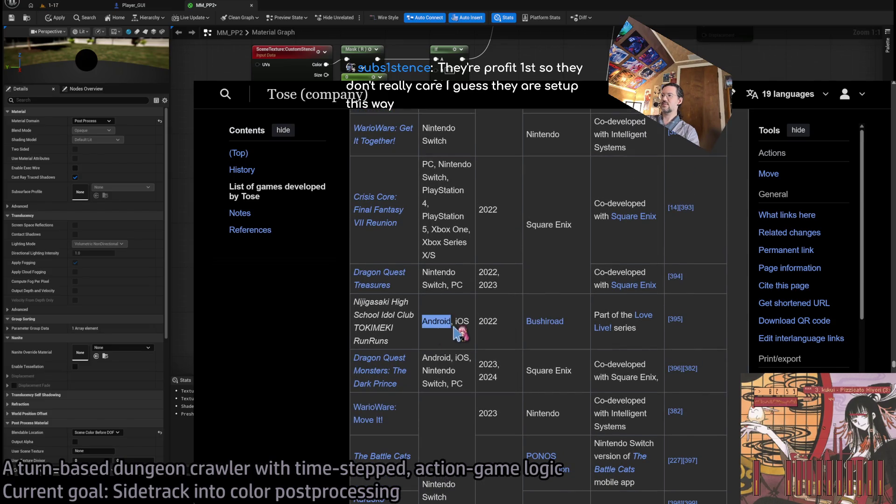
drag(455, 333, 490, 362)
click(495, 340)
scroll(496, 327, up, 3)
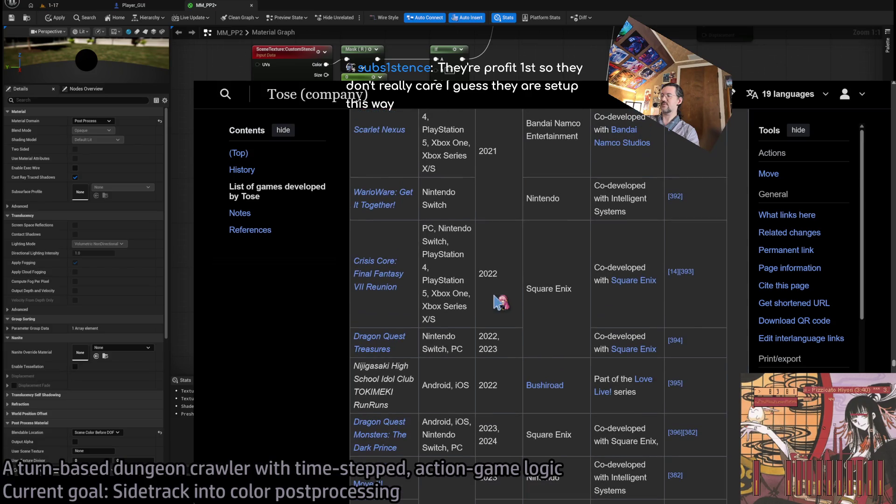
middle_click(483, 329)
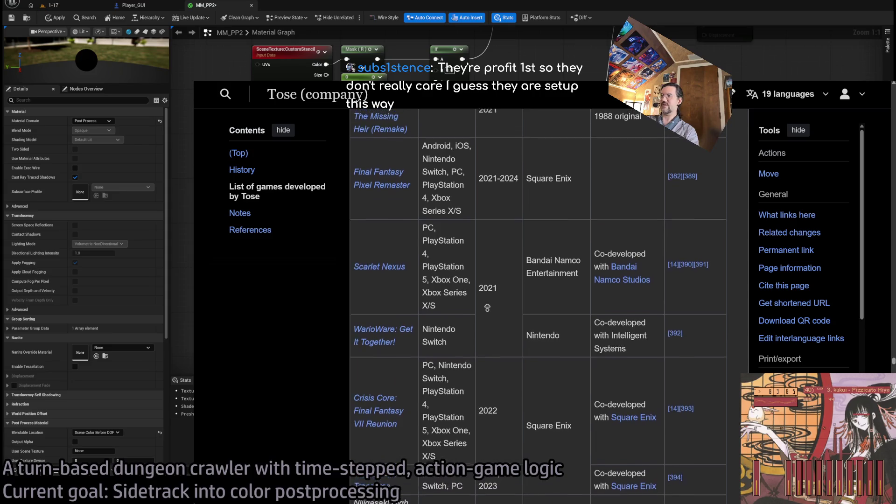
middle_click(513, 313)
middle_click(556, 290)
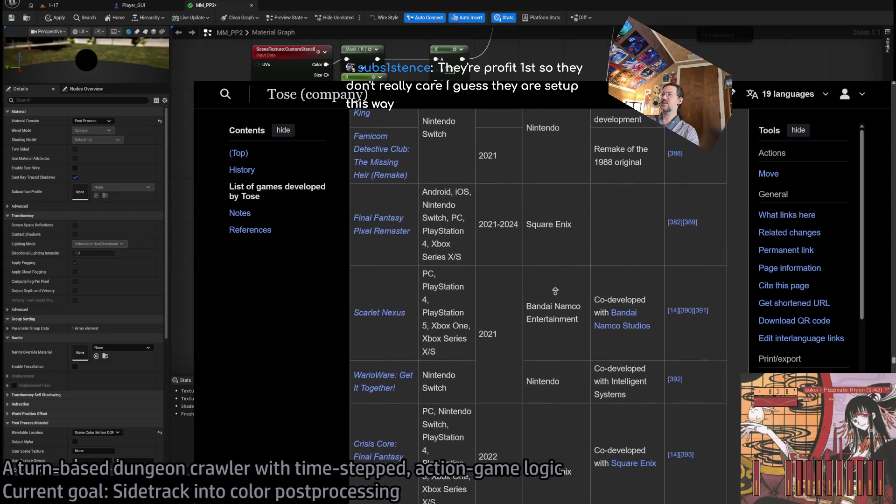
middle_click(394, 332)
click(380, 325)
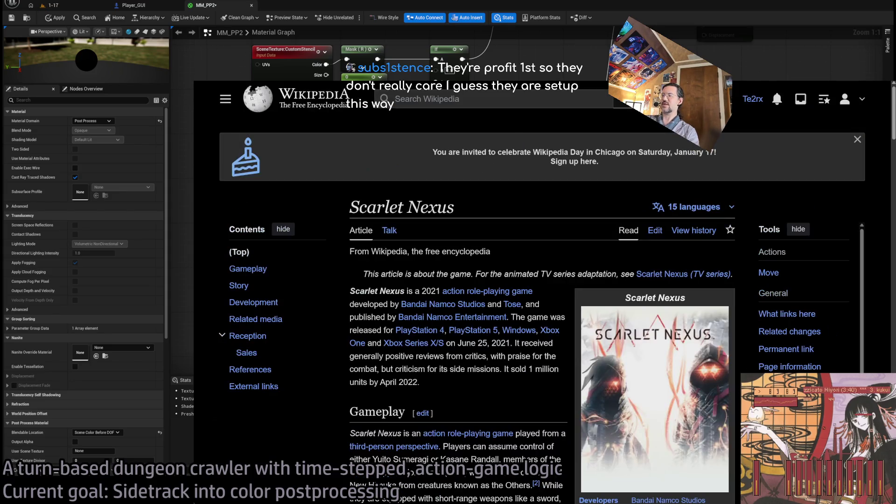
Skim the Scarlet Nexus article, return to Tose's games table, and open Famicom Detective Club
scroll(488, 205, down, 3)
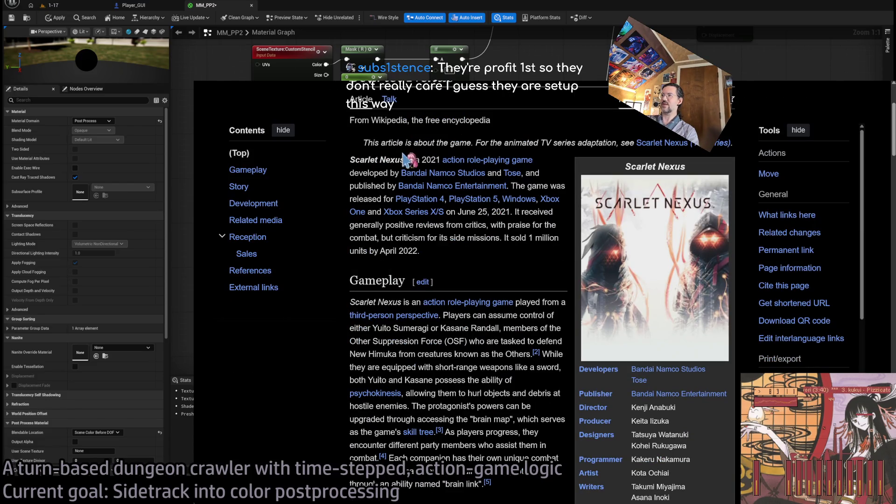
scroll(413, 209, down, 4)
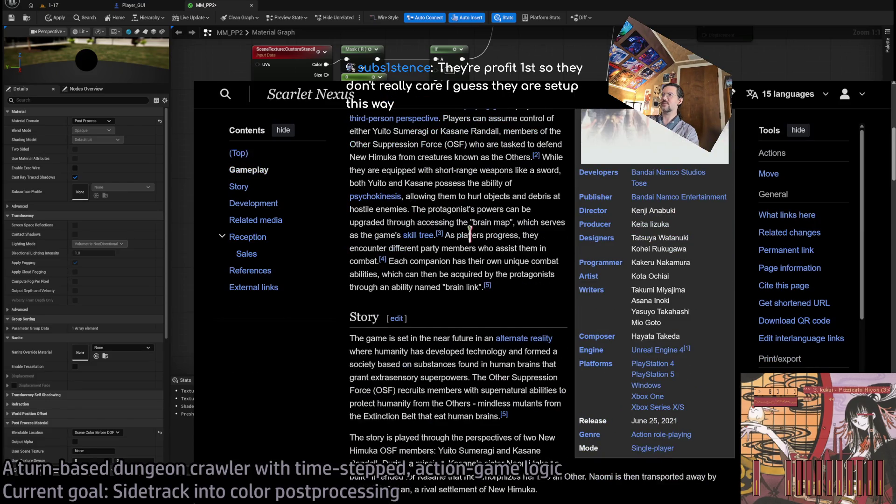
scroll(469, 234, up, 2)
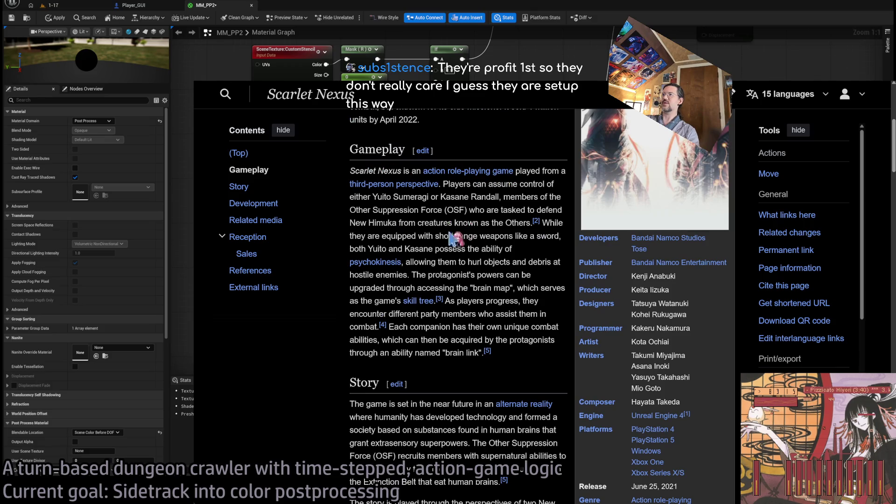
scroll(492, 219, down, 4)
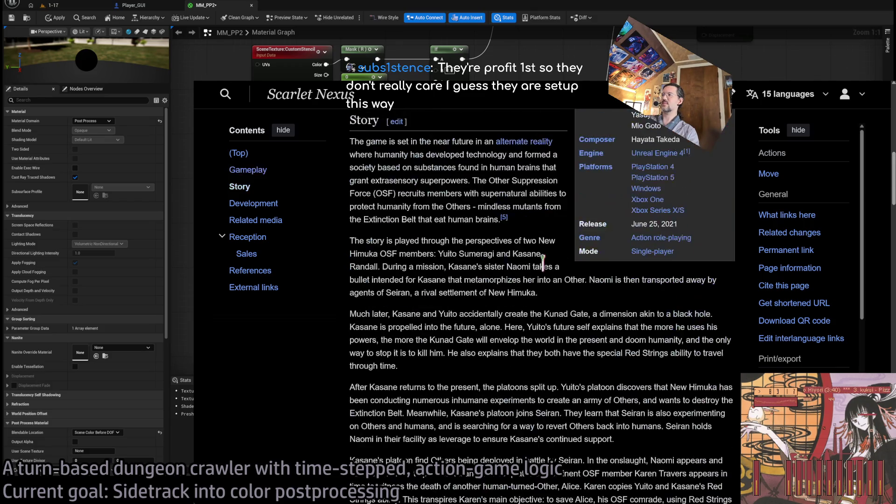
scroll(700, 255, up, 2)
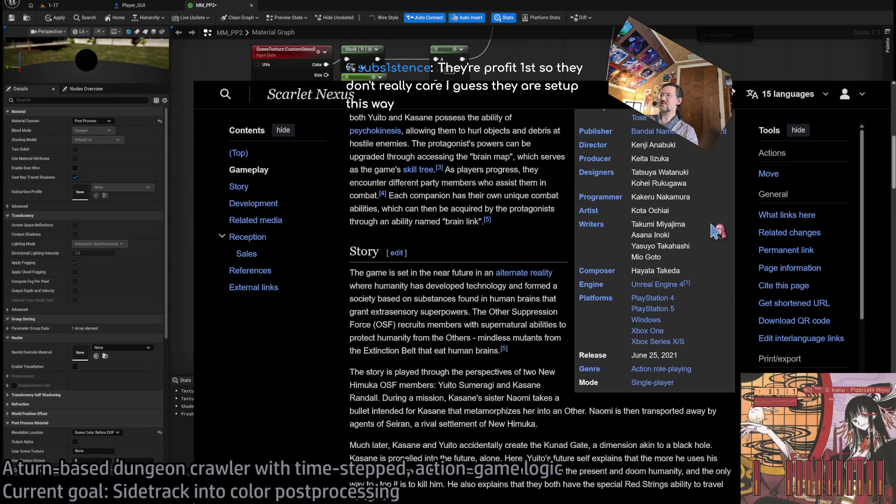
key(alt+Left)
scroll(500, 279, up, 1)
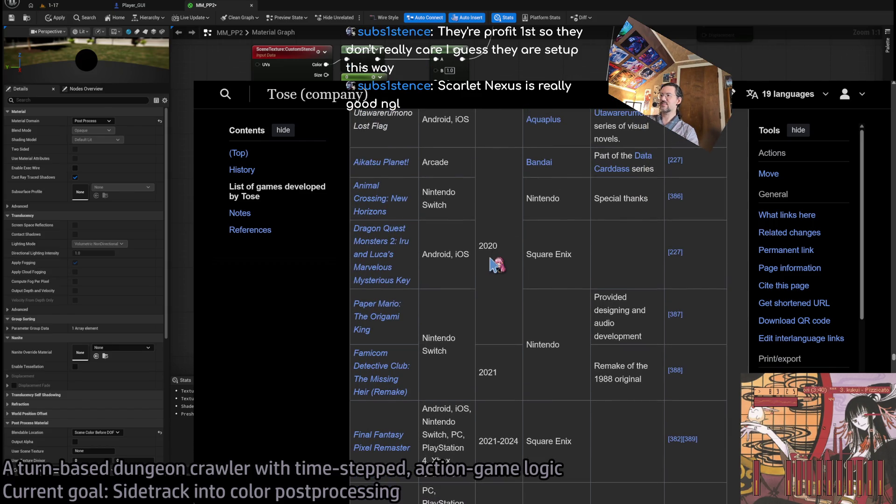
middle_click(493, 262)
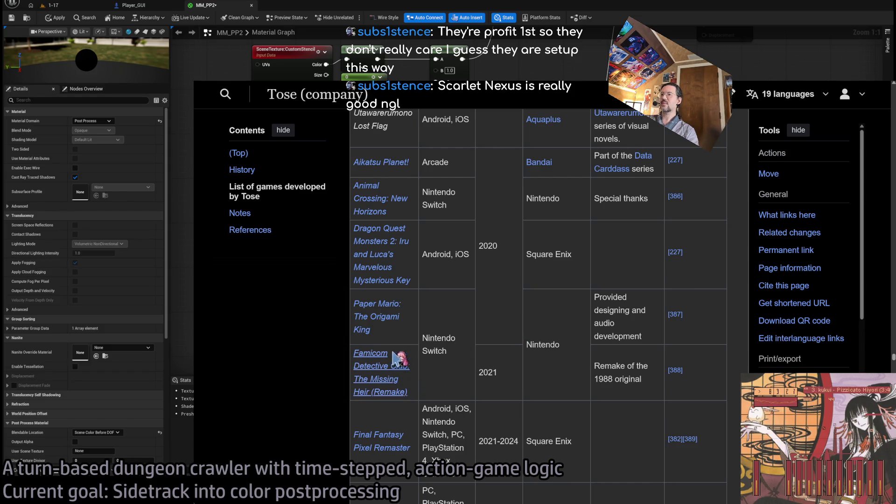
click(398, 366)
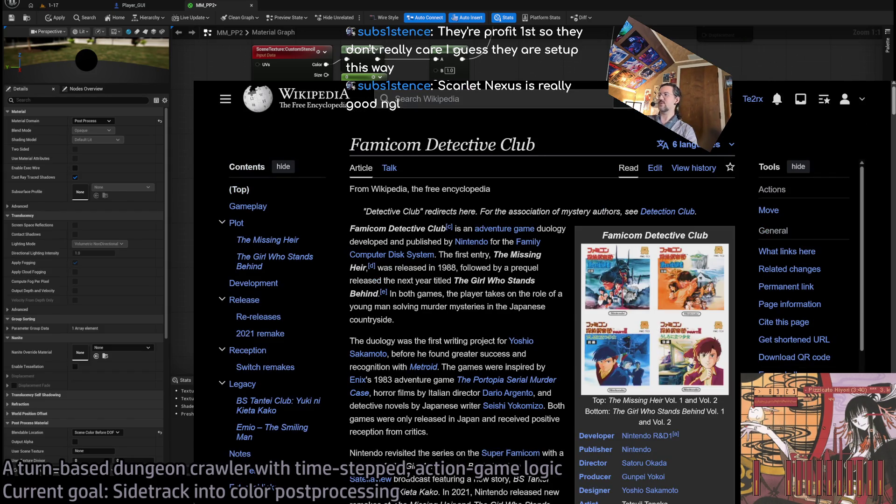
Go back to Tose's games table and open the Aikatsu Planet! article
key(alt+Left)
middle_click(525, 337)
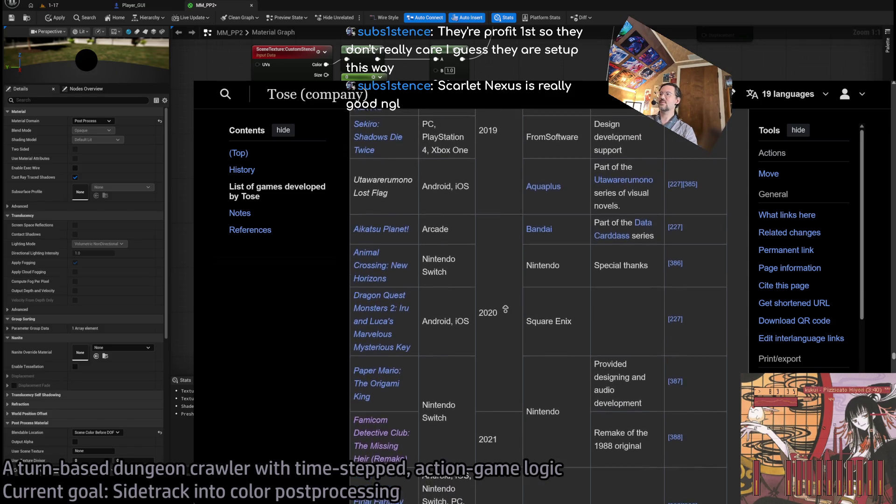
middle_click(427, 405)
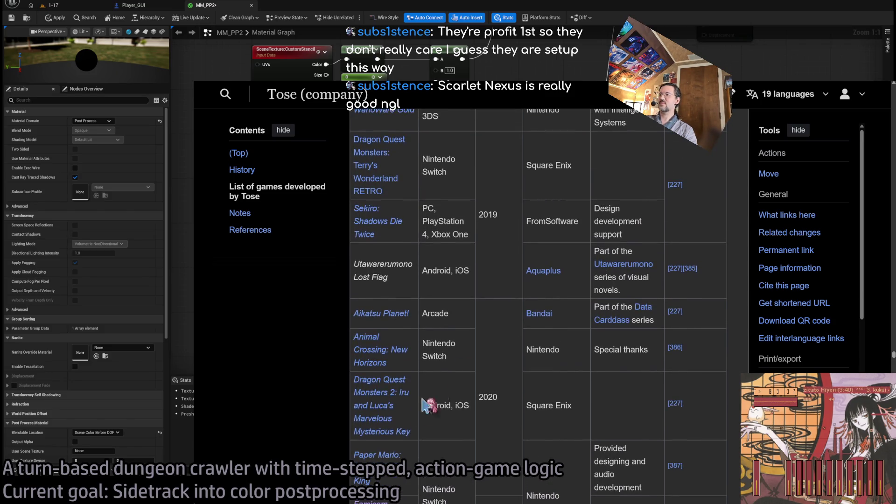
middle_click(524, 345)
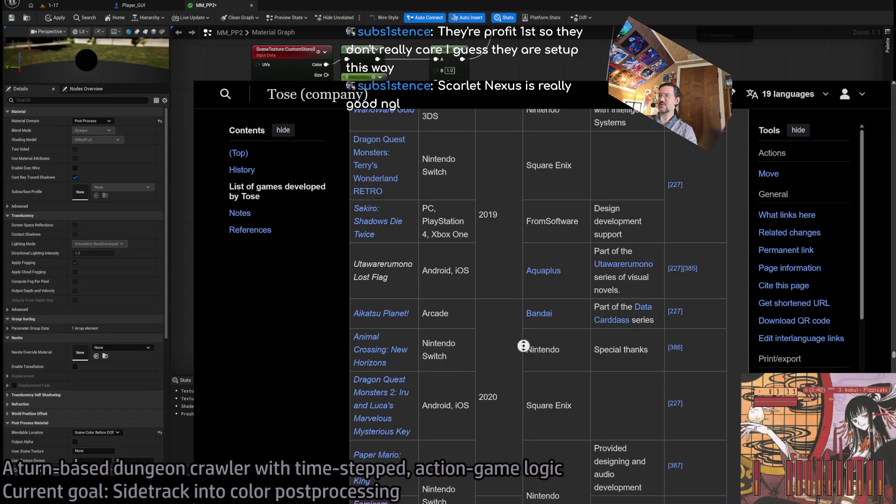
middle_click(411, 343)
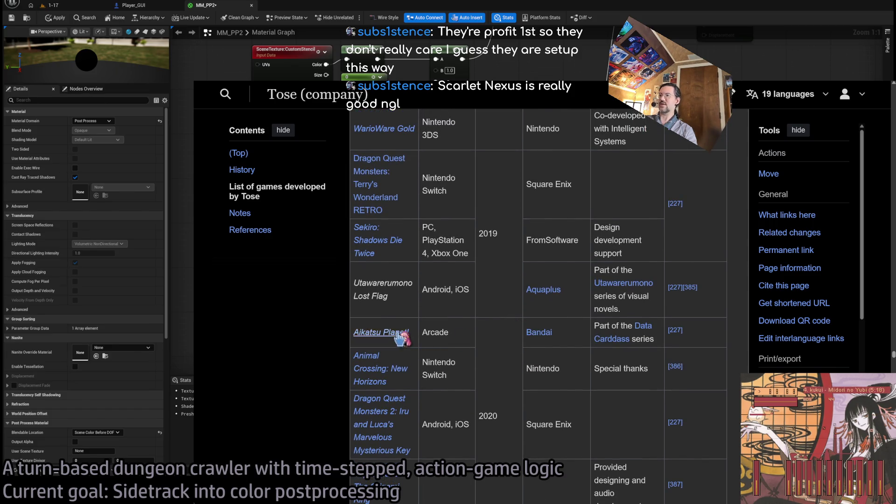
click(400, 337)
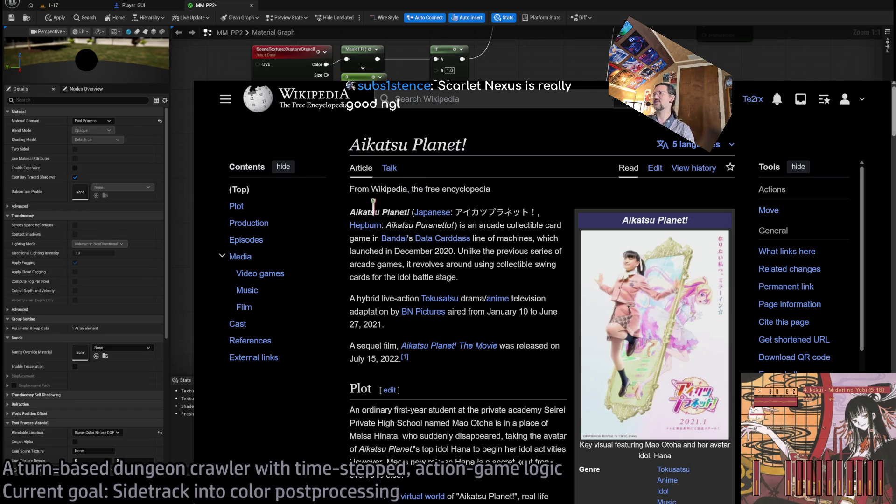
View the Aikatsu Planet! poster enlarged, close it, and dismiss the page's suggested questions
click(655, 307)
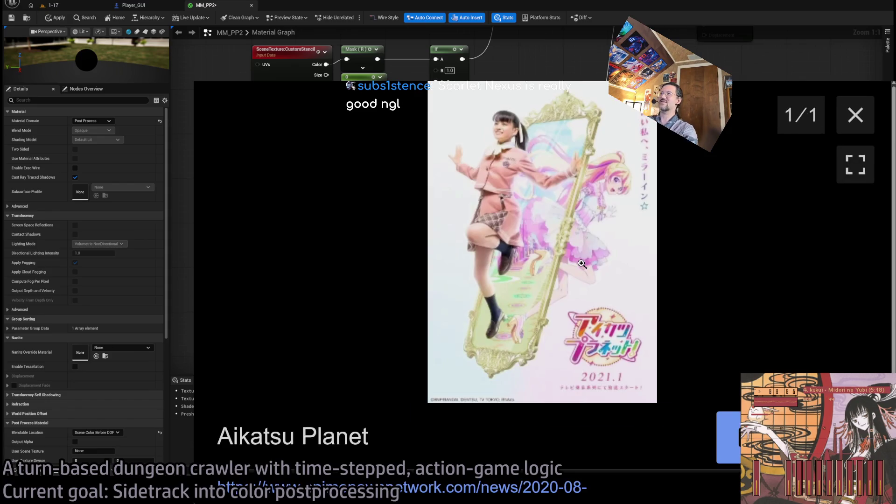
scroll(582, 262, down, 5)
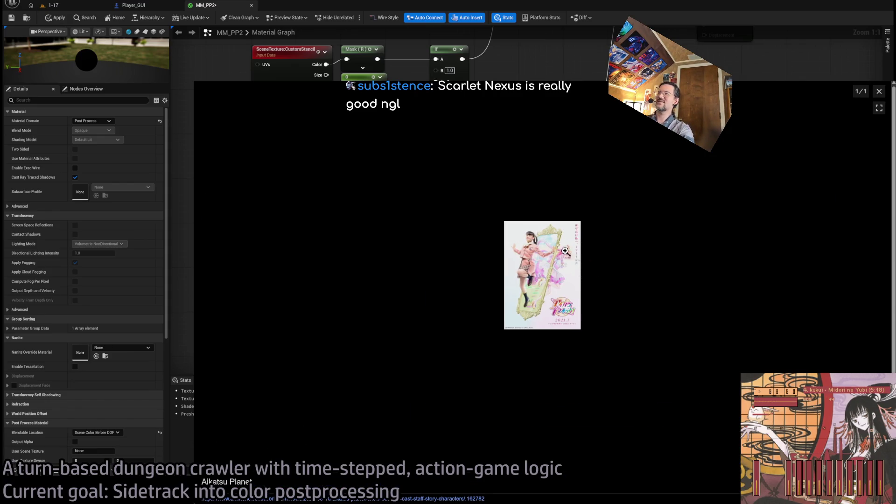
key(Escape)
scroll(523, 323, down, 15)
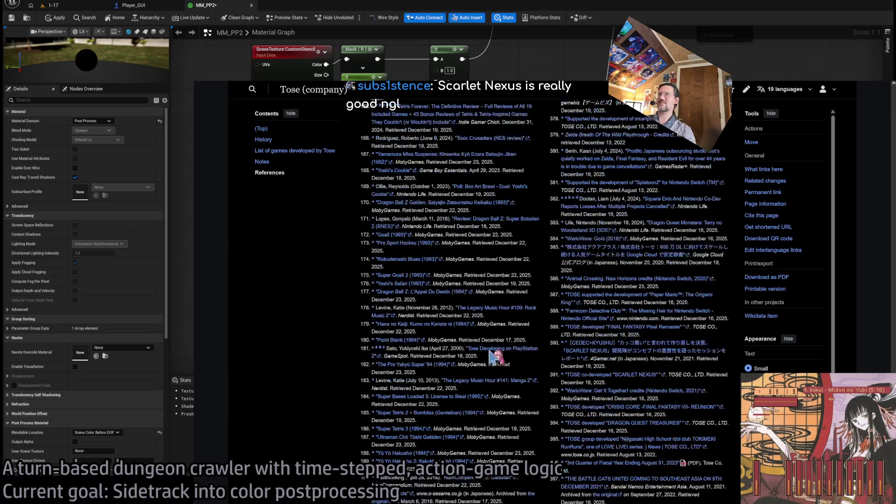
scroll(490, 341, up, 15)
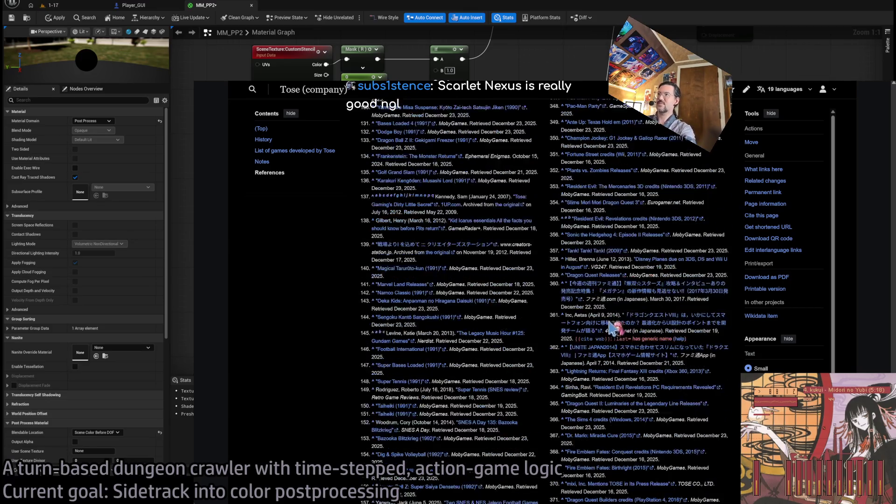
scroll(427, 243, up, 15)
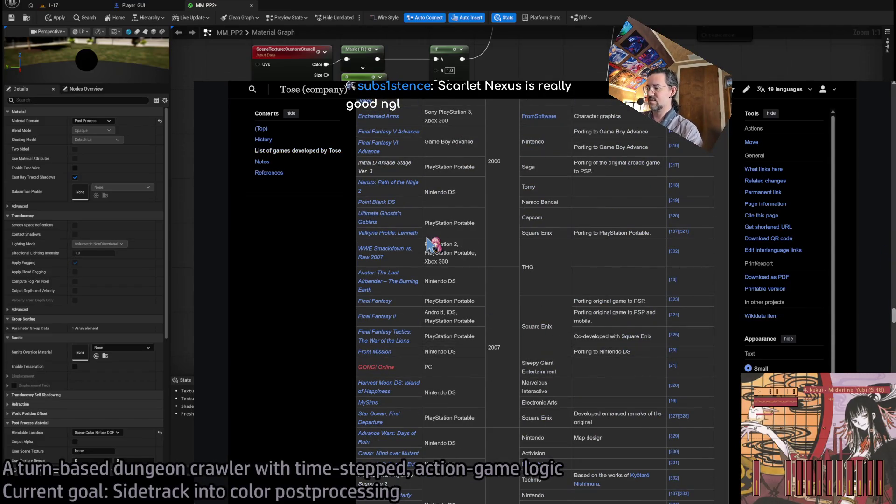
ctrl+scroll(427, 244, up, 4)
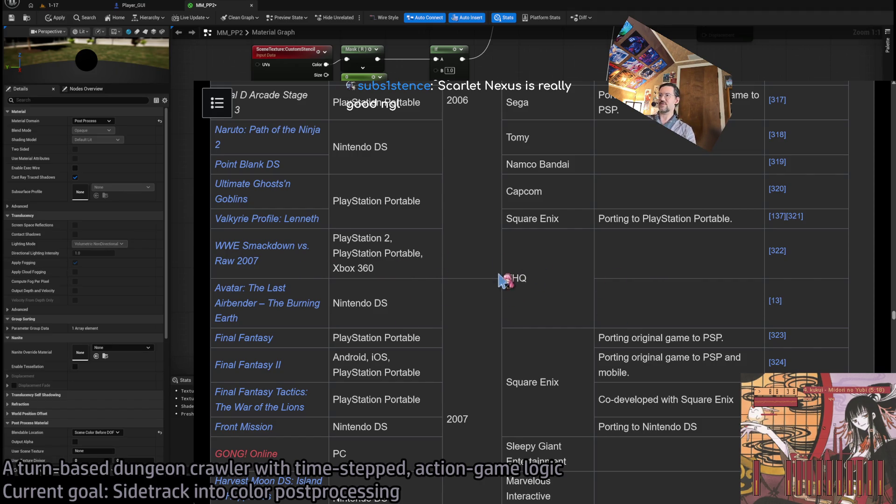
scroll(447, 348, down, 10)
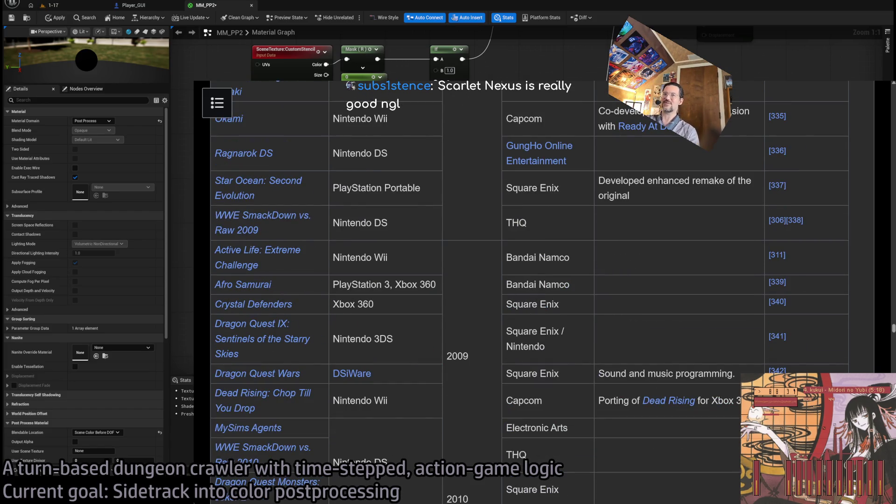
key(ctrl+l)
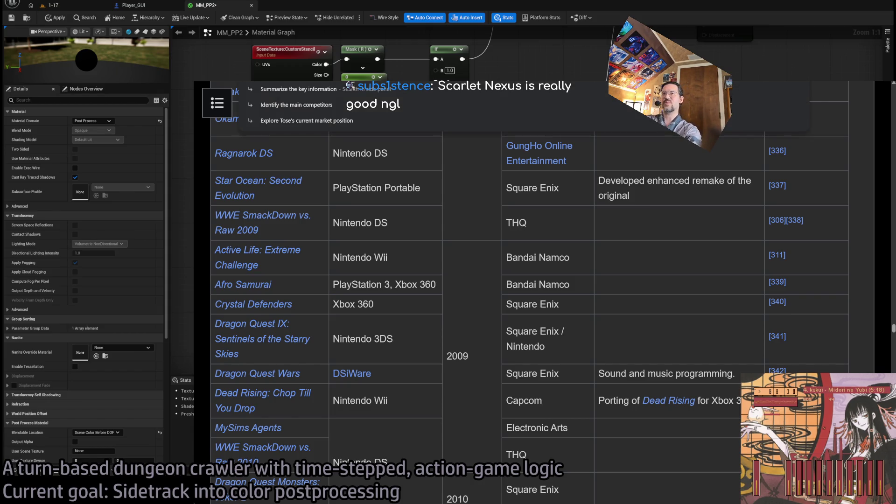
key(Escape)
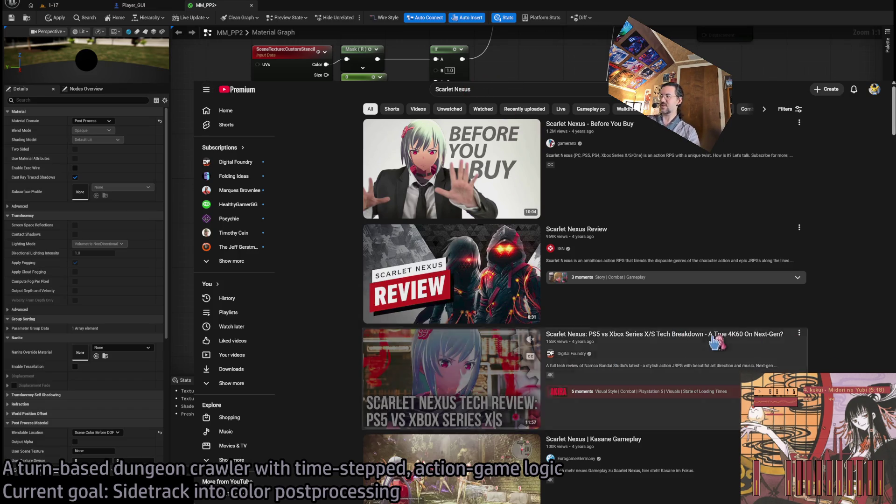
Play Digital Foundry's 'Scarlet Nexus: PS5 vs Xbox Series X/S Tech Breakdown' video
click(713, 340)
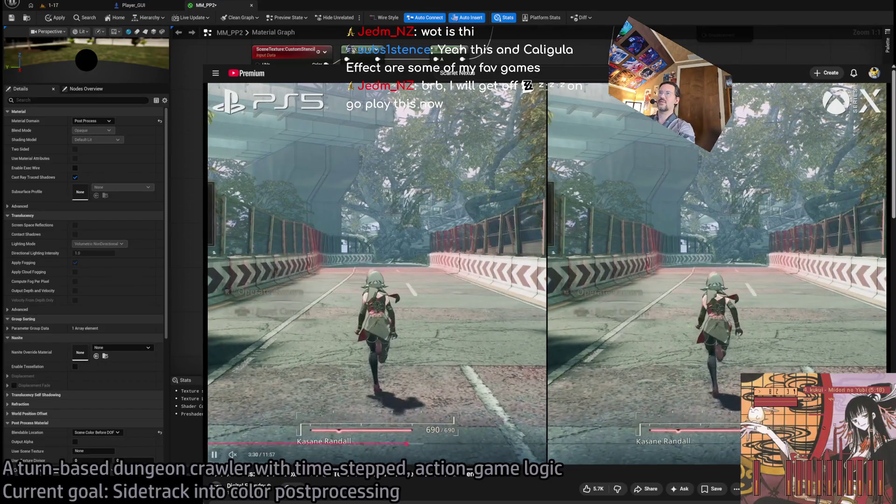
Search YouTube for 'Caligula Effect' and play The Caligula Effect 2 Review
text(Caligula Effect)
key(Return)
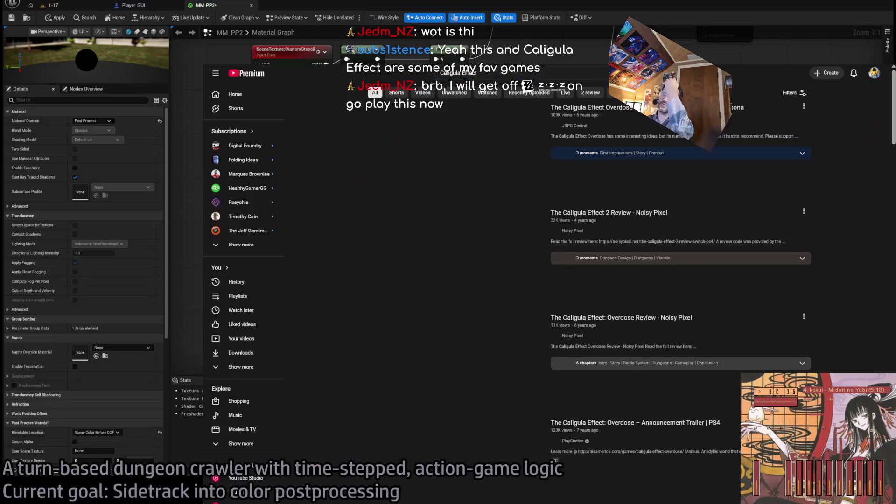
scroll(792, 262, down, 10)
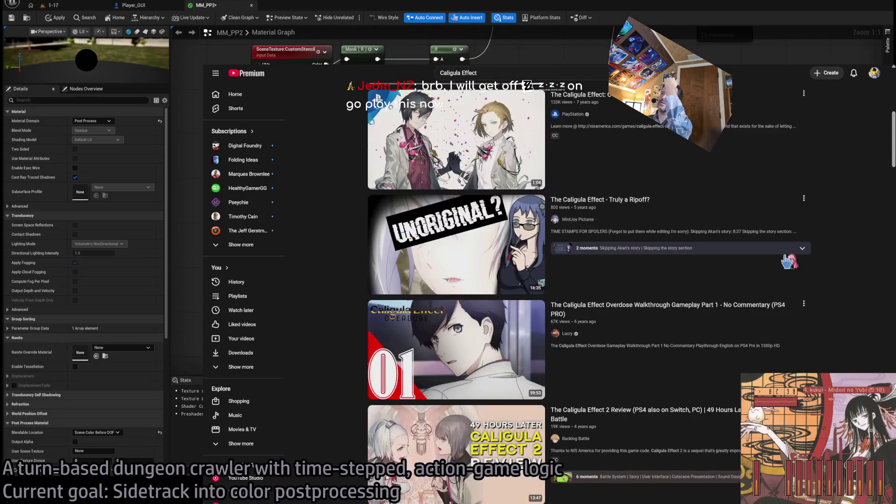
scroll(793, 262, up, 7)
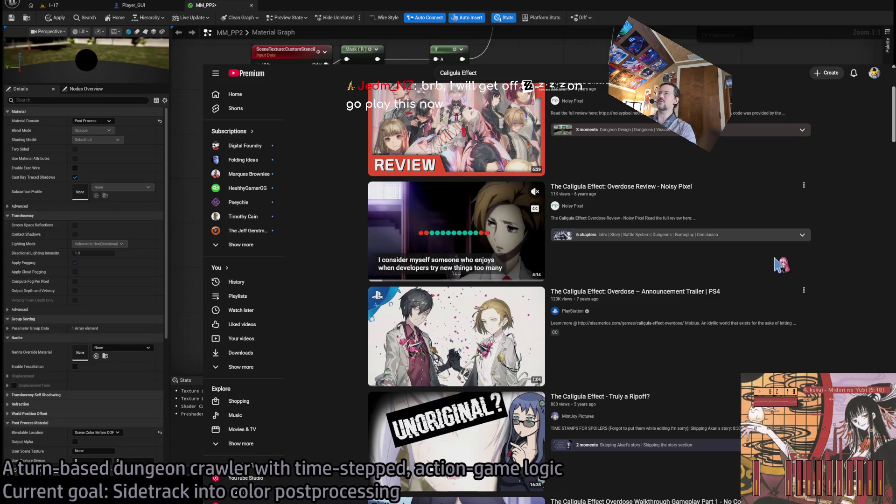
scroll(778, 265, up, 3)
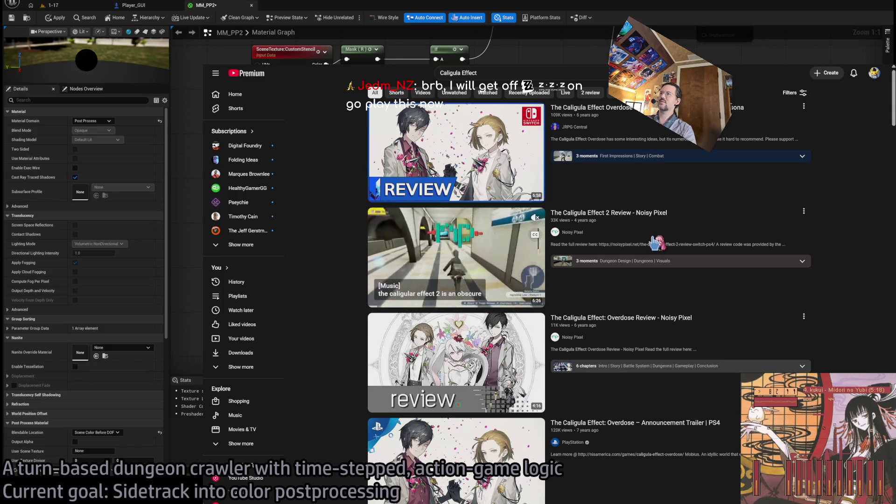
click(452, 277)
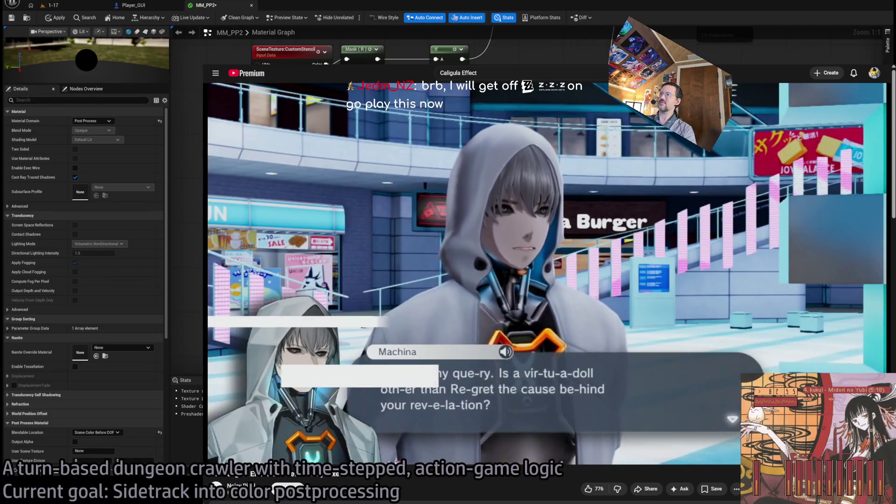
Expand the review's full description, then focus the search box for a new query
scroll(424, 348, down, 4)
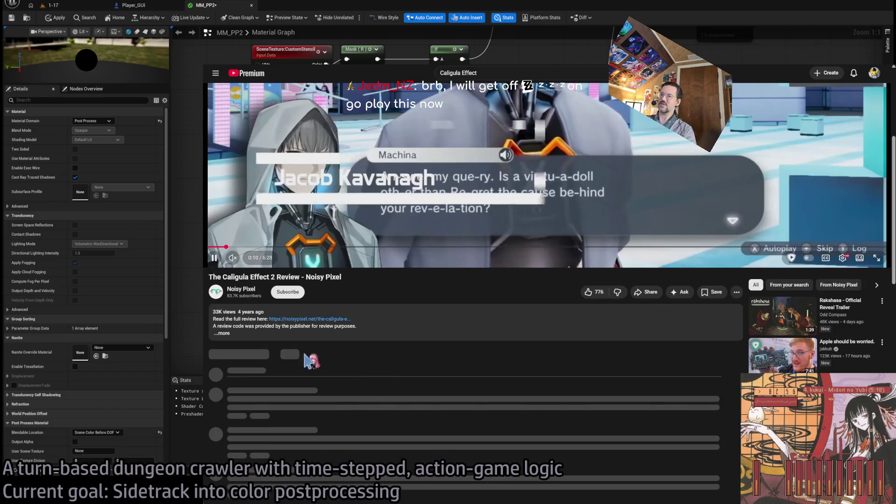
click(425, 348)
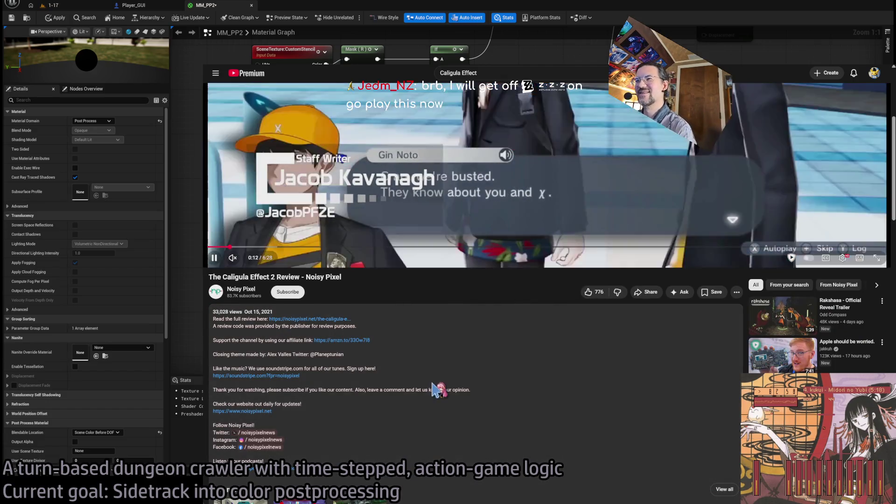
scroll(422, 348, up, 4)
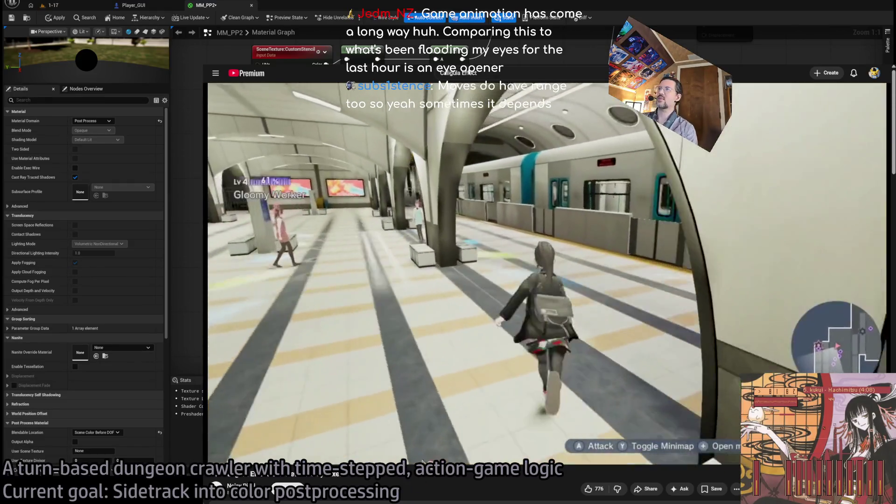
key(/)
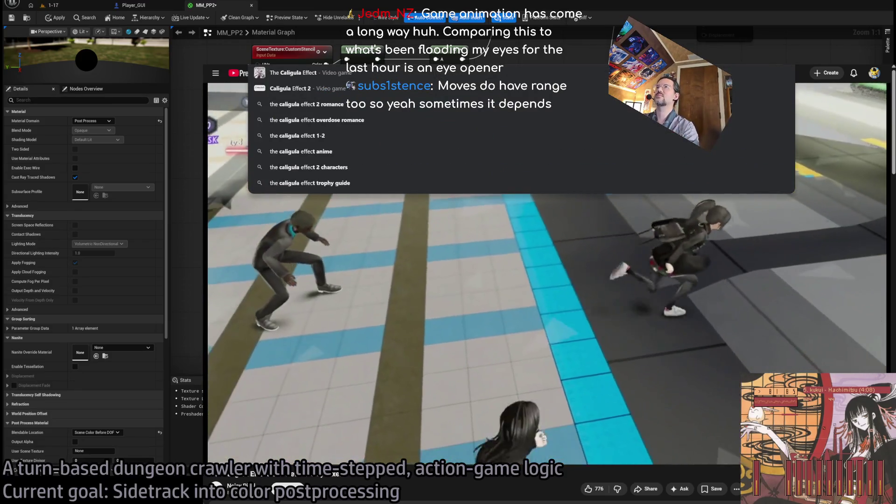
Search 'credits mobygames', open the MobyGames credits page, and read the Producer through Composer rows
text(credits)
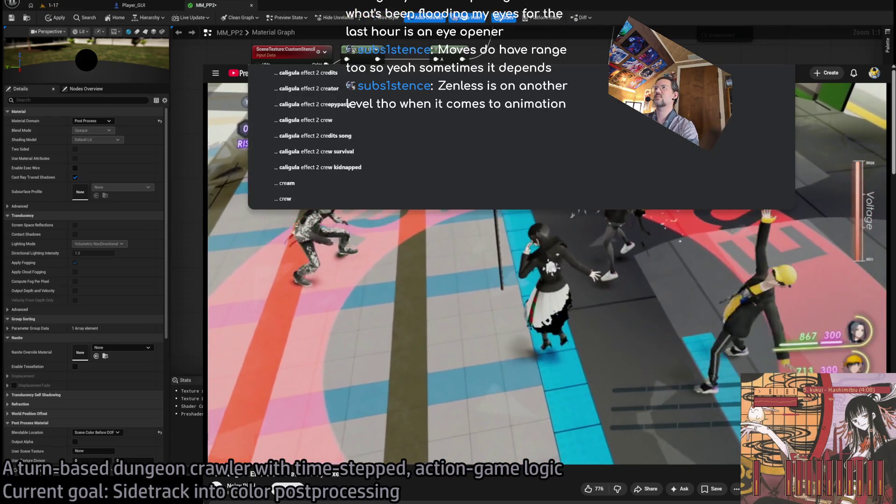
text( mobygames)
key(Return)
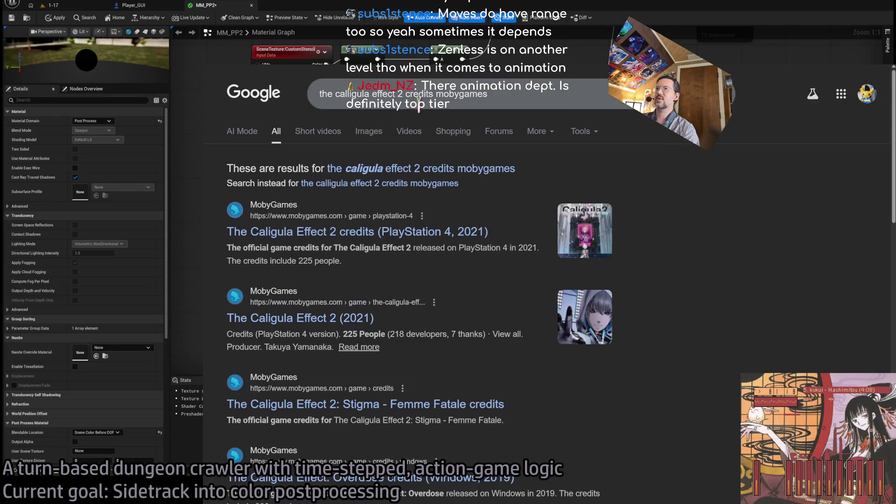
click(327, 232)
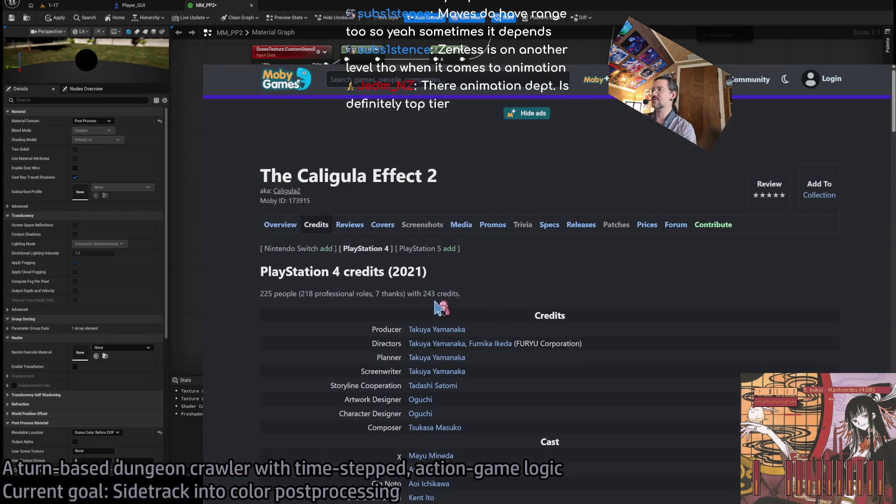
scroll(306, 310, down, 3)
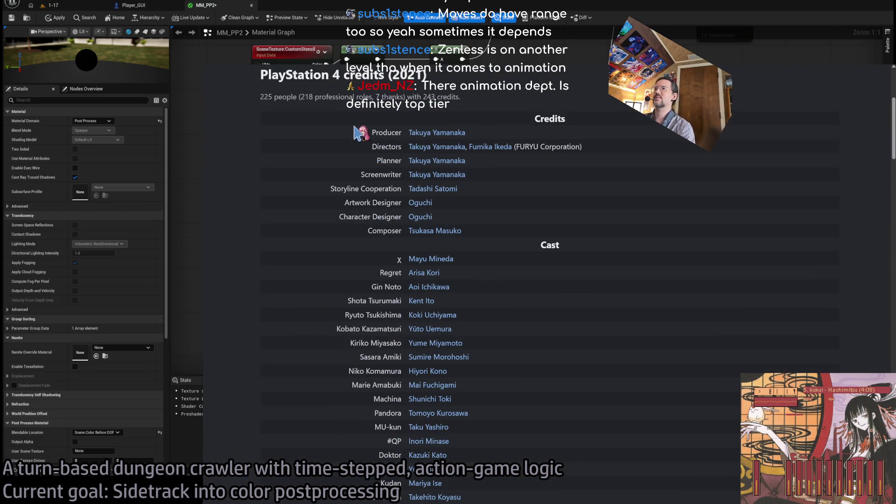
drag(637, 139, 640, 180)
click(629, 178)
mouse_move(642, 231)
mouse_down()
mouse_move(355, 142)
mouse_move(350, 132)
mouse_up()
click(321, 226)
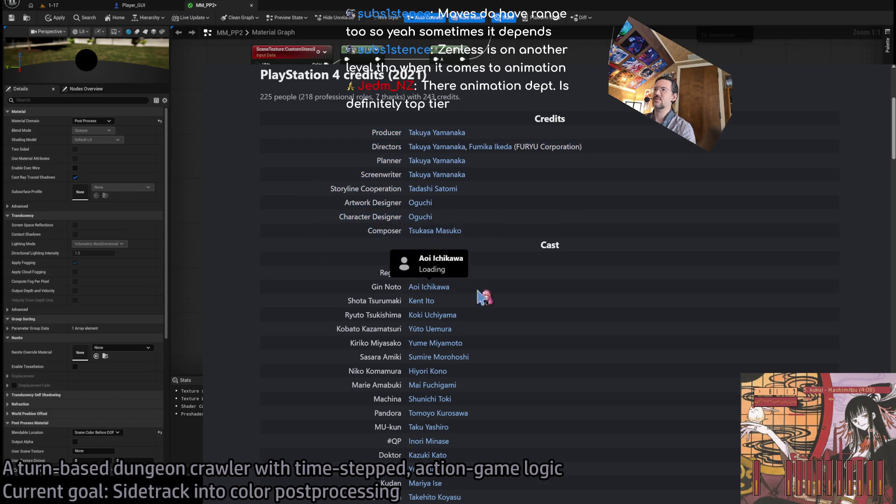
Zoom the page text in and scroll down to the Development section crediting historia Inc
key(ctrl+plus)
key(ctrl+plus)
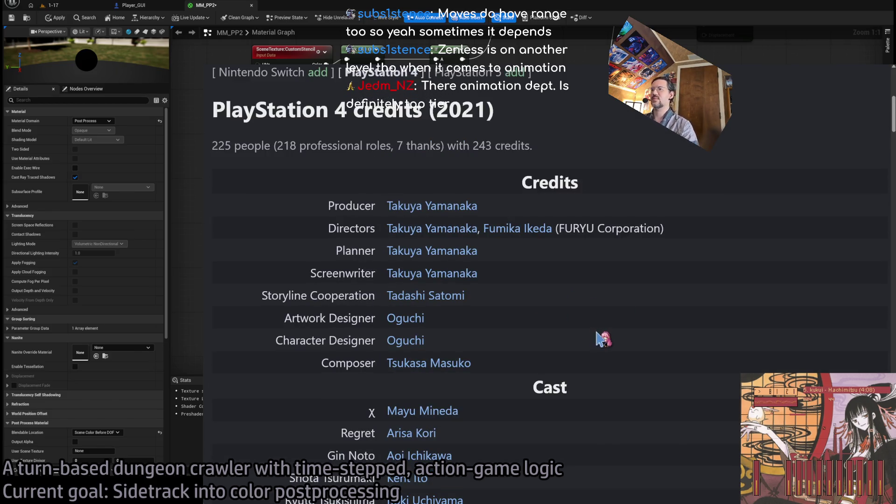
scroll(601, 336, down, 1)
scroll(554, 308, down, 15)
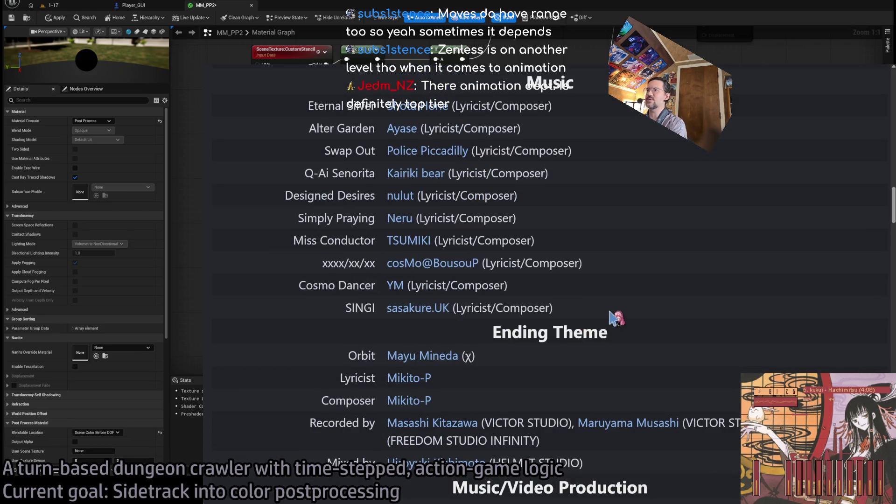
scroll(611, 322, down, 4)
scroll(677, 287, down, 4)
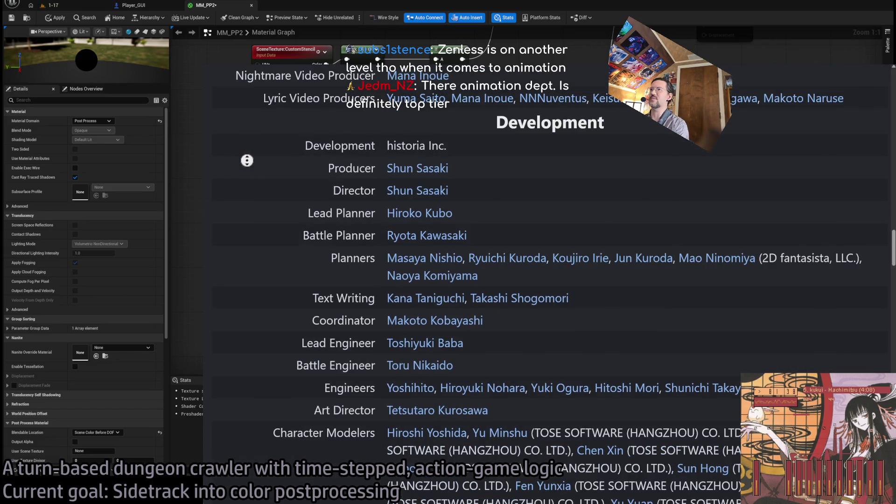
scroll(248, 161, down, 1)
scroll(256, 187, down, 1)
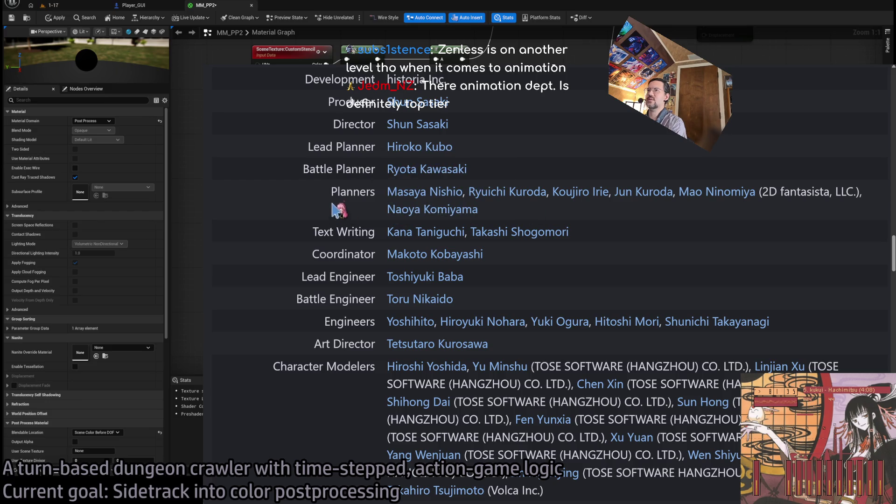
double_click(341, 191)
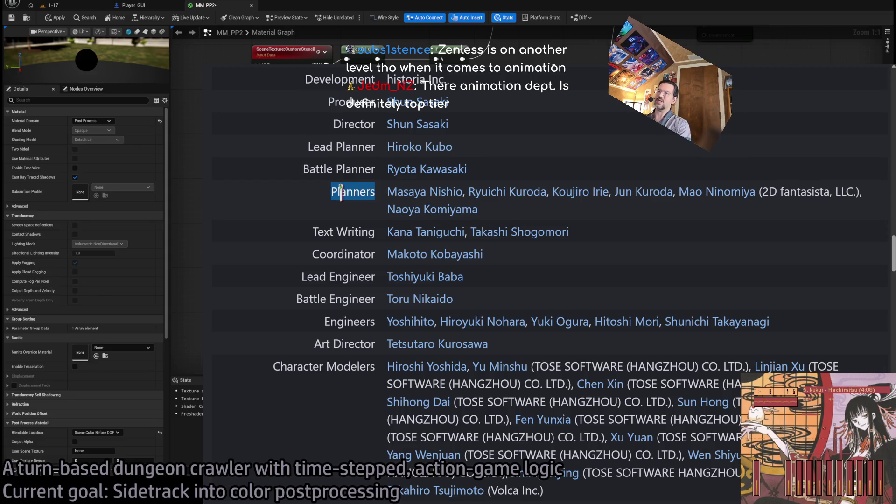
drag(340, 192, 553, 219)
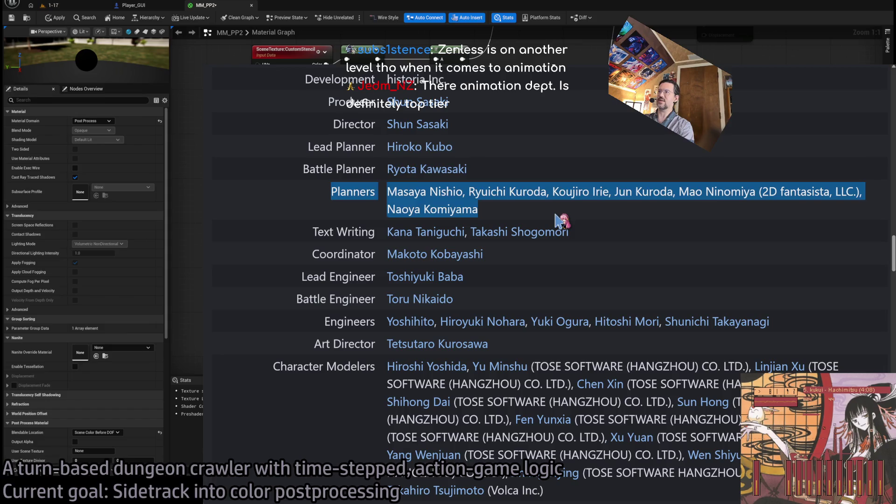
click(563, 220)
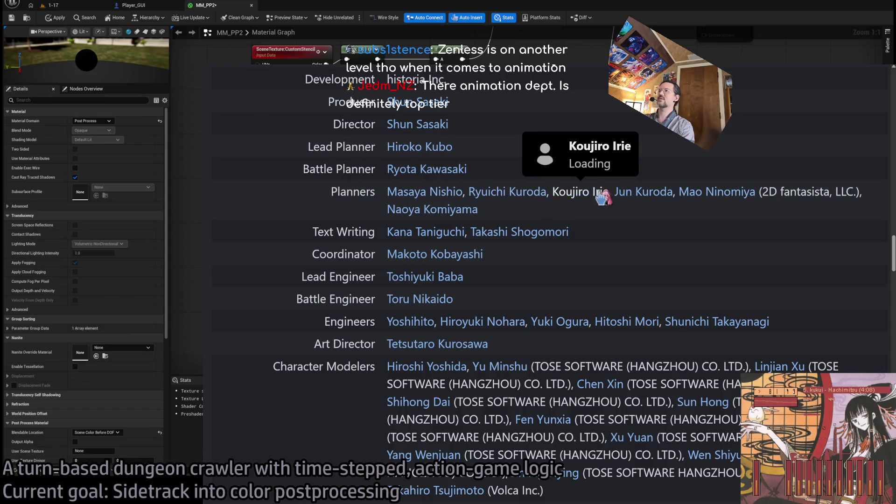
mouse_move(422, 220)
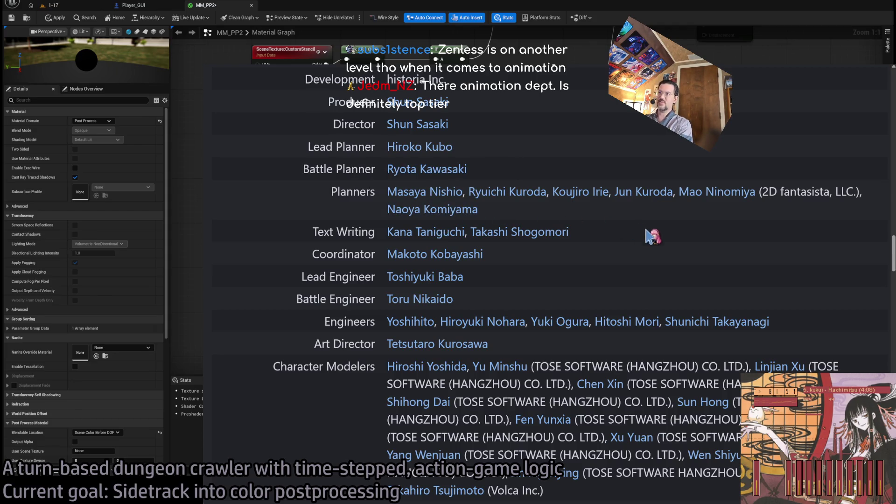
mouse_move(476, 239)
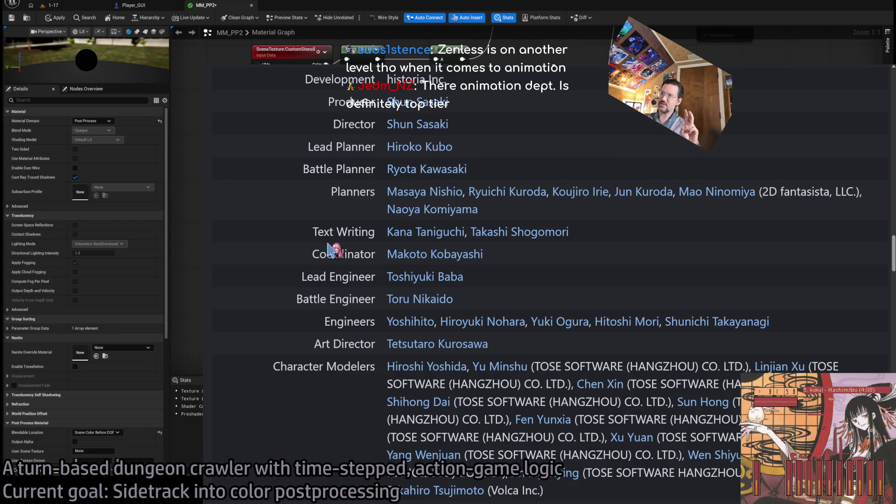
drag(327, 232, 658, 248)
click(504, 284)
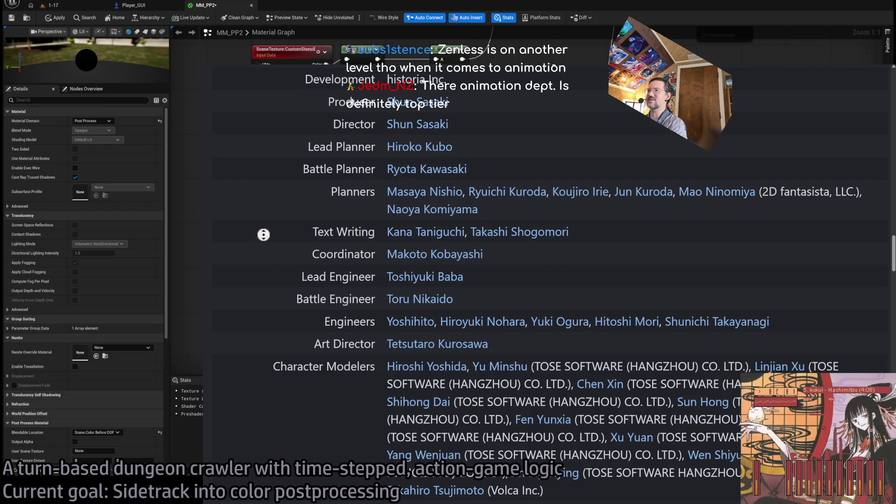
scroll(267, 272, down, 1)
mouse_move(314, 239)
mouse_down()
mouse_move(509, 246)
mouse_move(518, 257)
mouse_up()
click(518, 256)
mouse_move(420, 266)
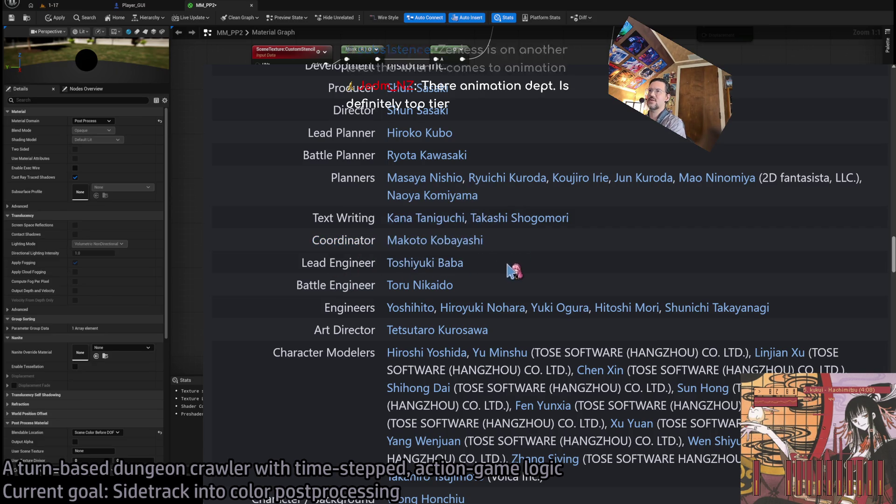
drag(511, 266, 285, 280)
triple_click(280, 267)
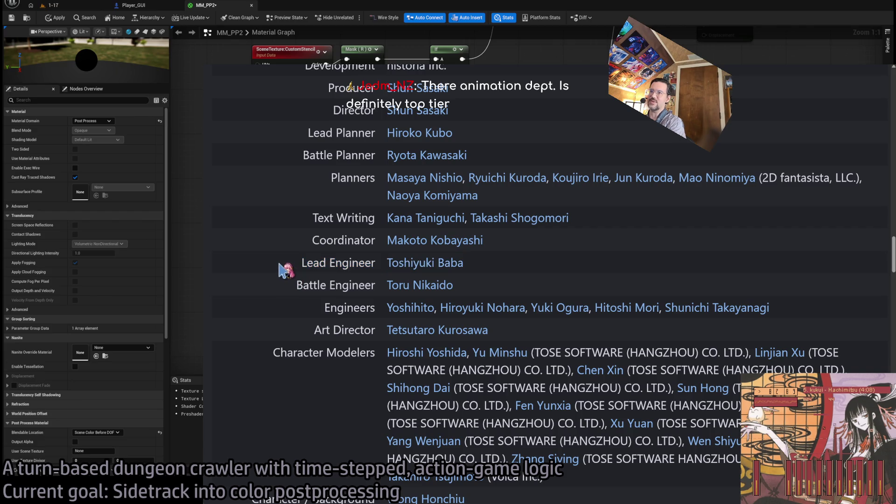
click(503, 286)
mouse_move(502, 286)
mouse_down()
mouse_move(298, 285)
mouse_move(818, 303)
mouse_up()
middle_click(282, 305)
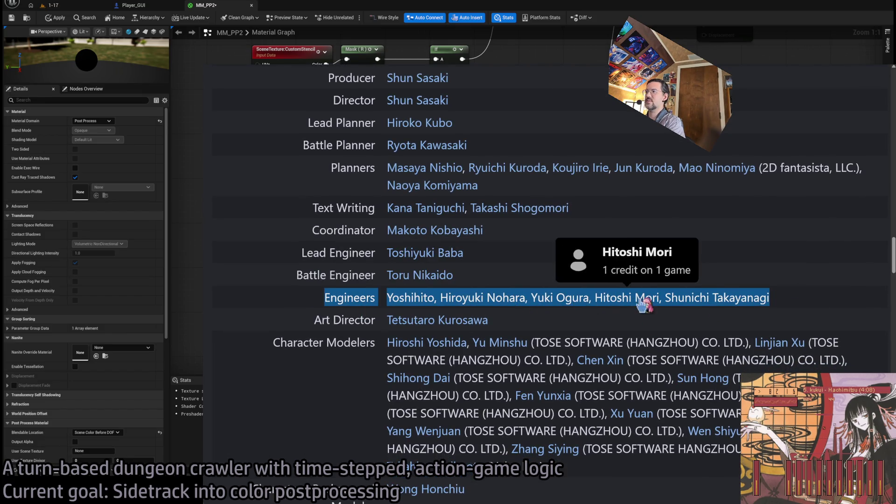
middle_click(271, 291)
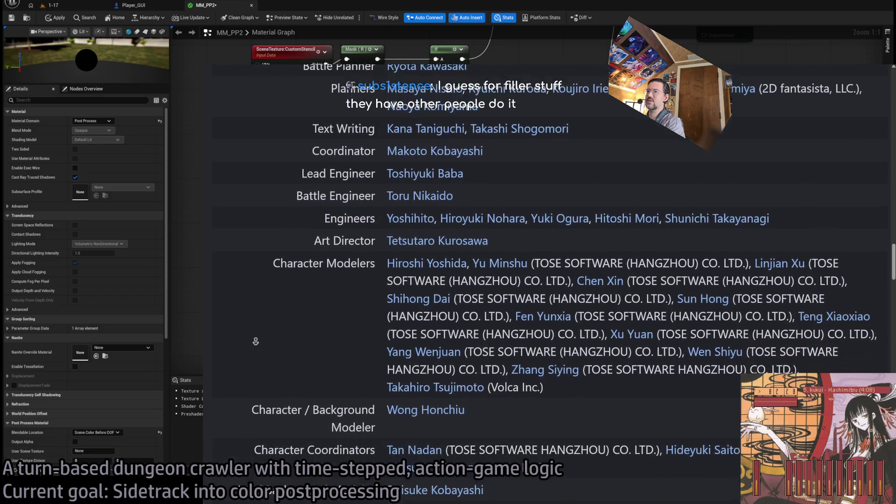
click(304, 243)
triple_click(321, 236)
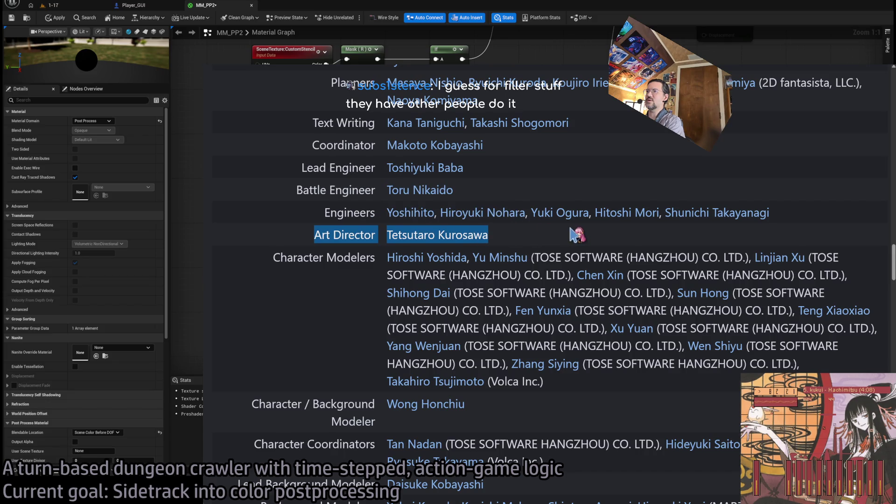
click(304, 260)
double_click(283, 258)
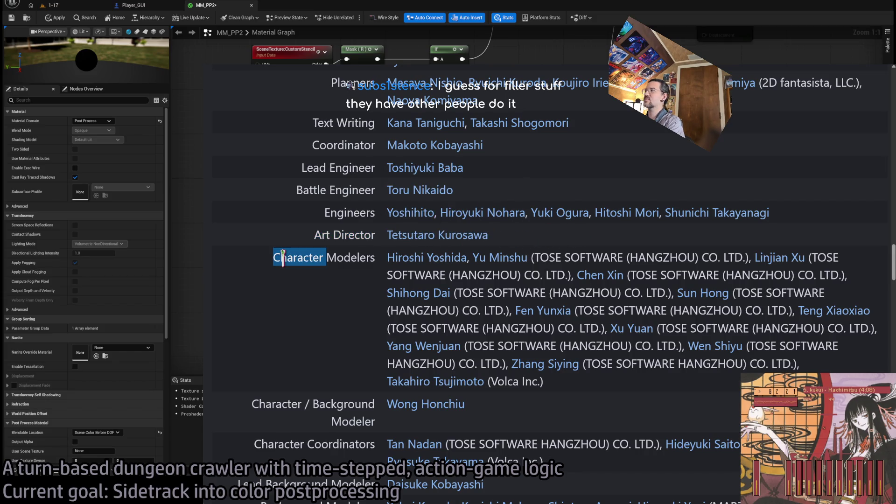
mouse_move(282, 258)
mouse_down()
mouse_move(411, 275)
mouse_move(583, 373)
mouse_move(420, 276)
mouse_move(475, 258)
mouse_up()
click(580, 374)
double_click(298, 258)
click(401, 263)
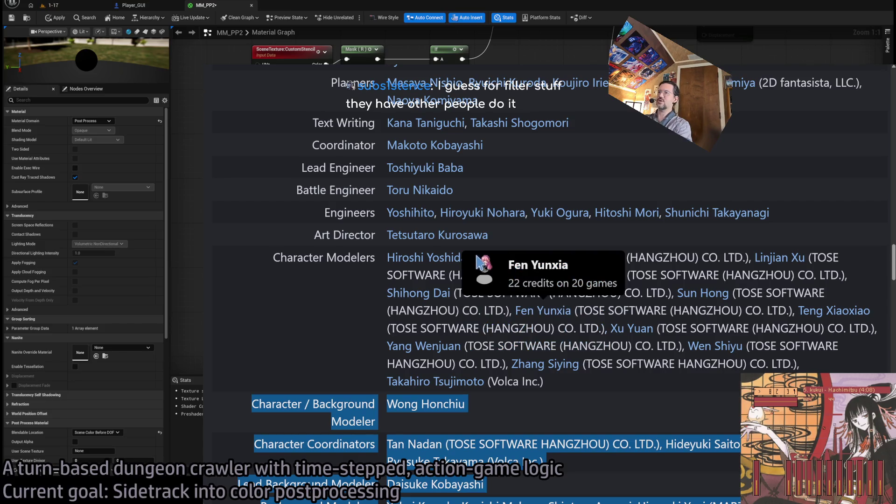
drag(534, 258, 721, 252)
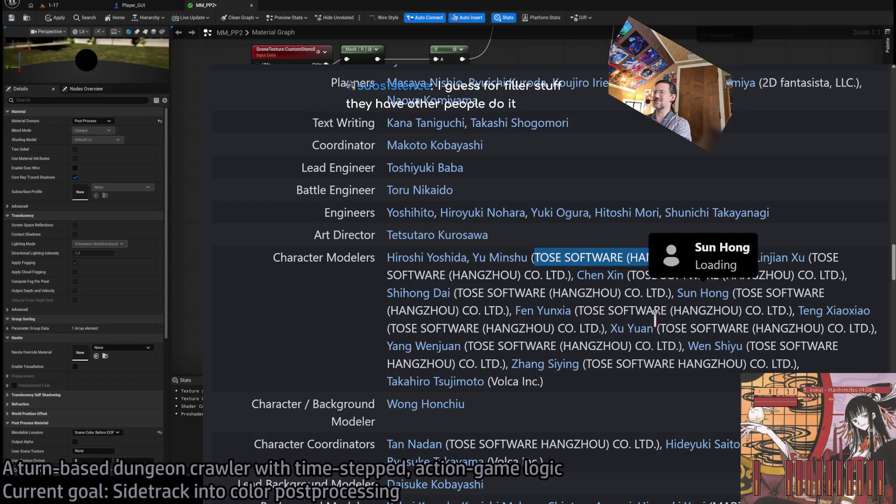
click(226, 229)
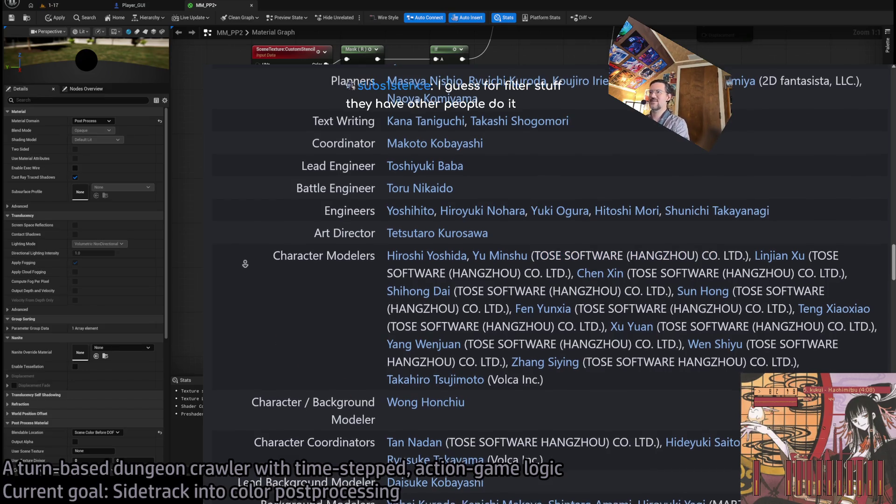
scroll(249, 285, down, 2)
scroll(249, 285, down, 4)
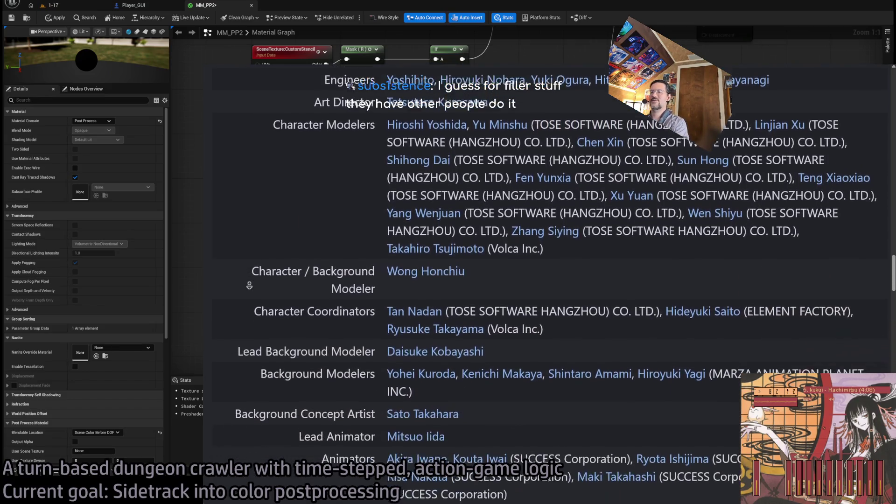
mouse_move(421, 238)
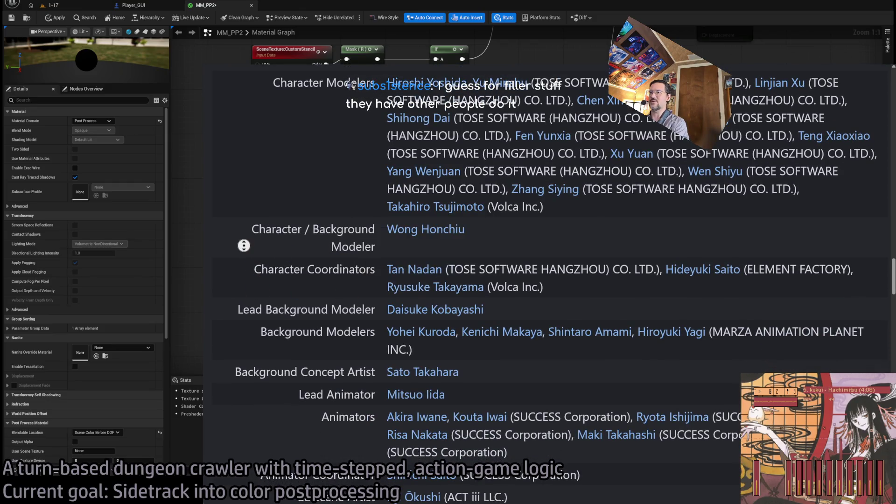
scroll(243, 298, down, 1)
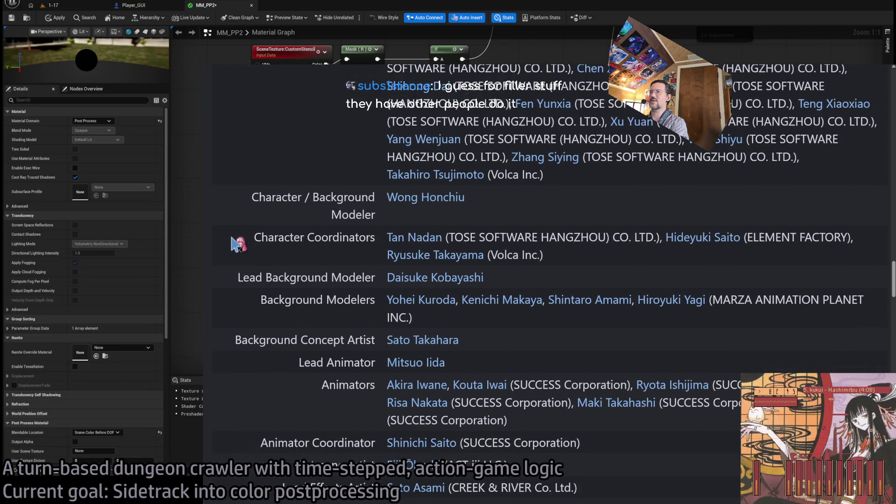
mouse_move(688, 240)
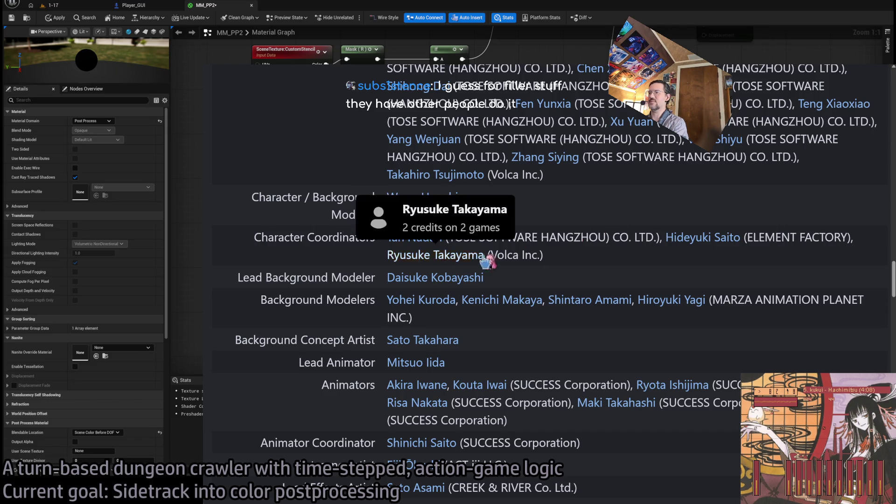
middle_click(226, 256)
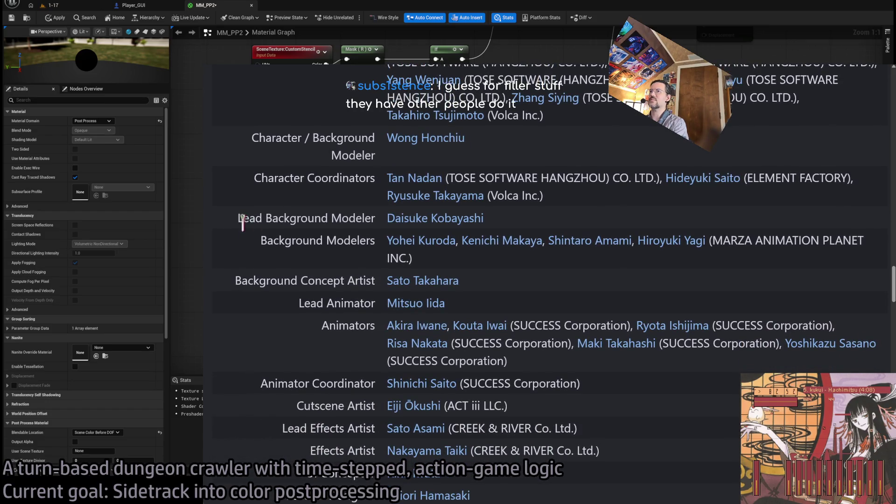
mouse_move(392, 219)
mouse_move(500, 224)
mouse_down()
mouse_move(262, 216)
mouse_move(236, 224)
mouse_move(303, 214)
mouse_move(593, 220)
mouse_up()
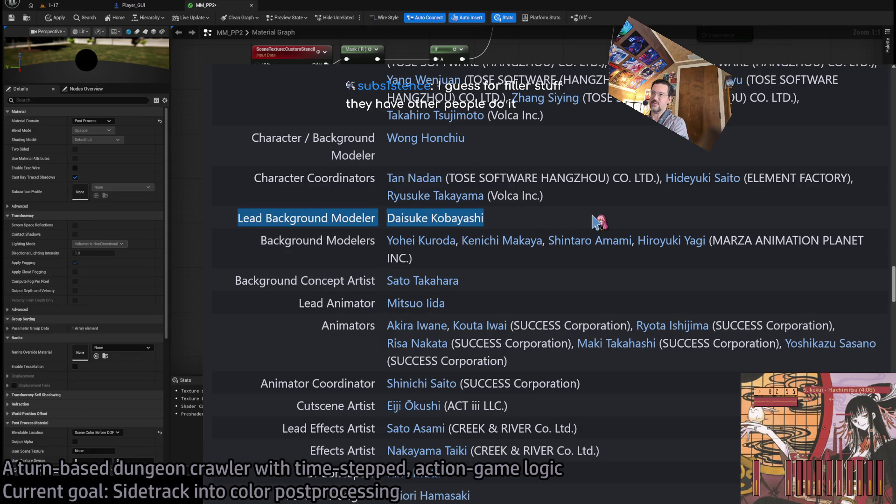
mouse_move(667, 248)
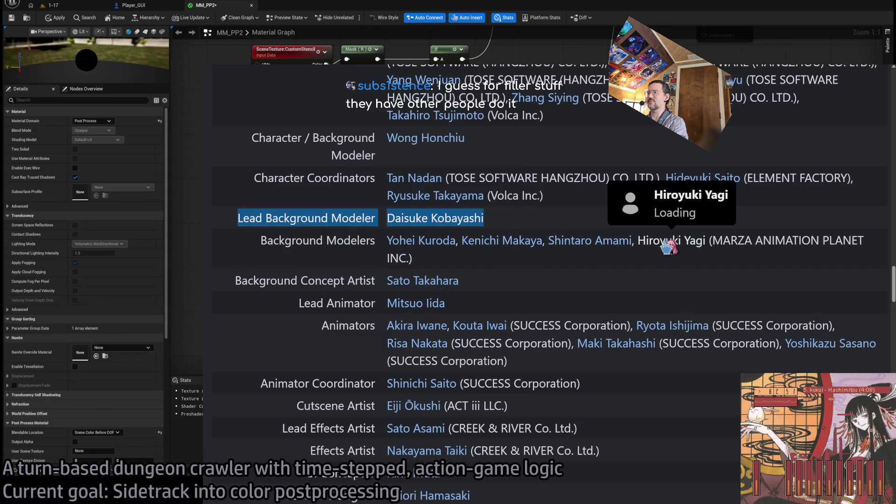
click(676, 273)
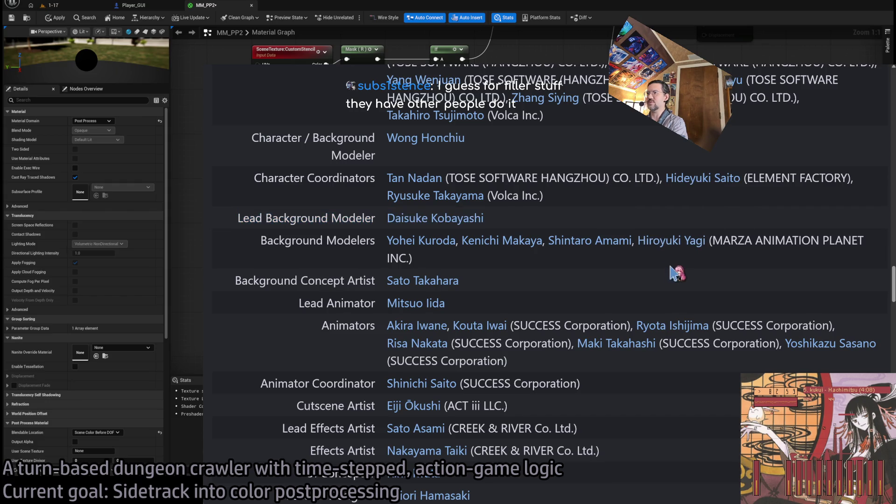
scroll(222, 256, down, 1)
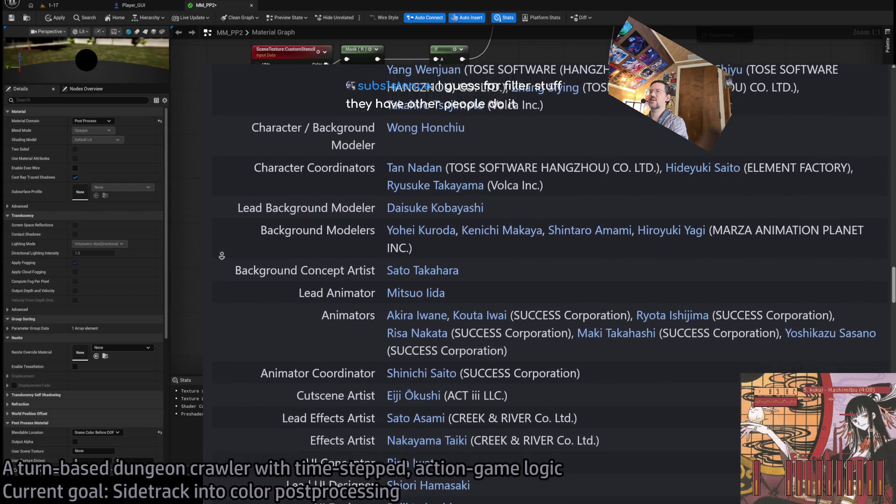
click(286, 210)
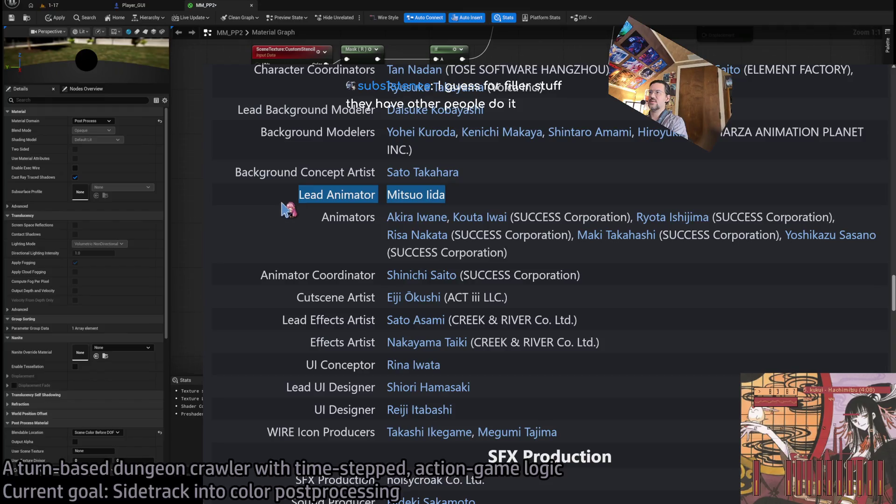
click(467, 228)
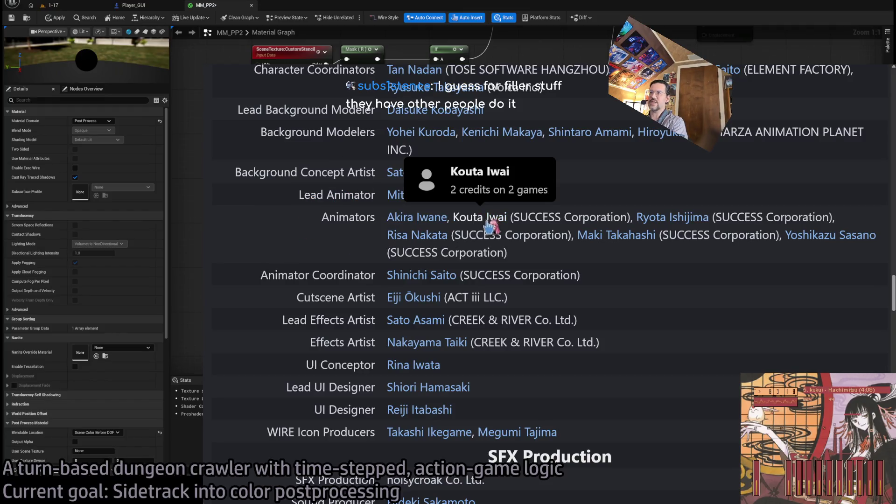
double_click(697, 237)
click(259, 255)
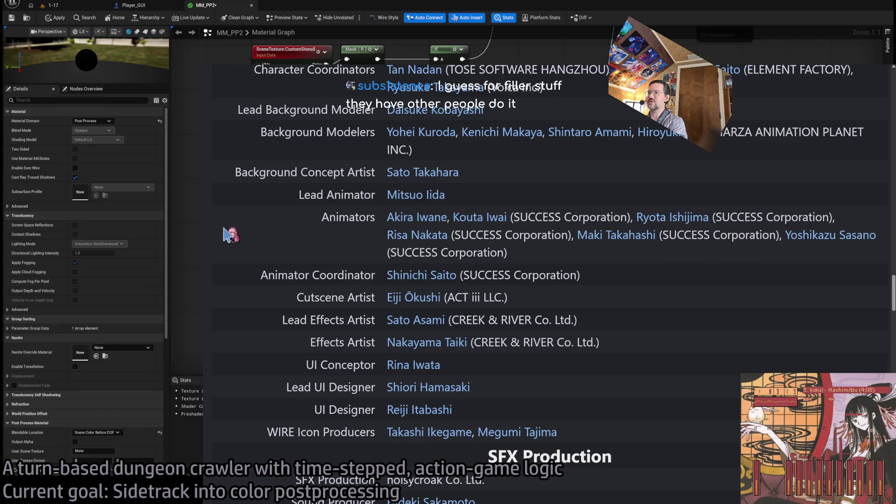
scroll(255, 263, down, 1)
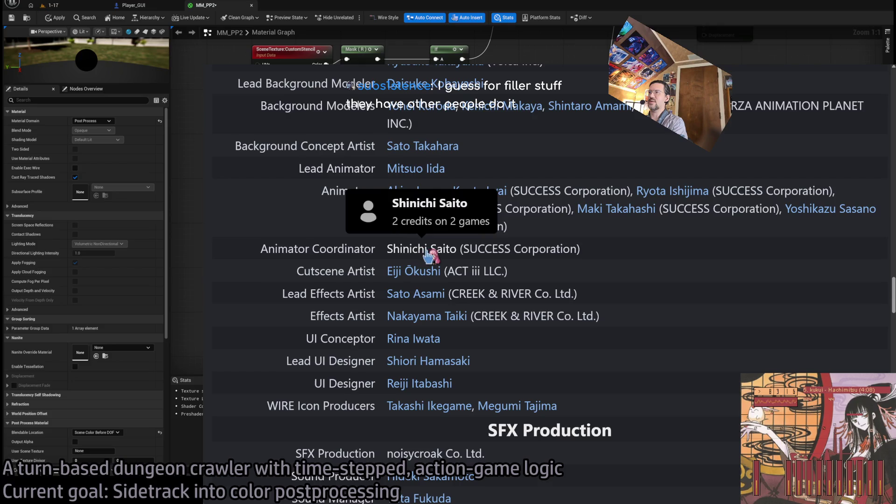
middle_click(247, 266)
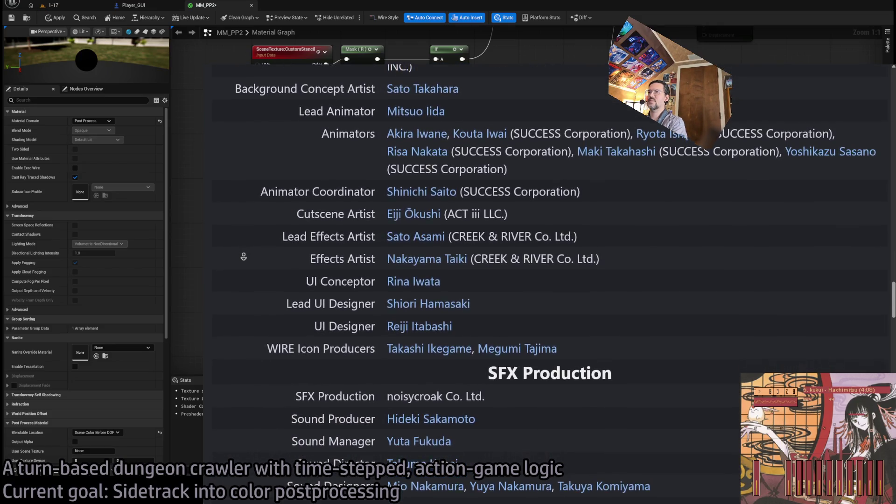
middle_click(246, 304)
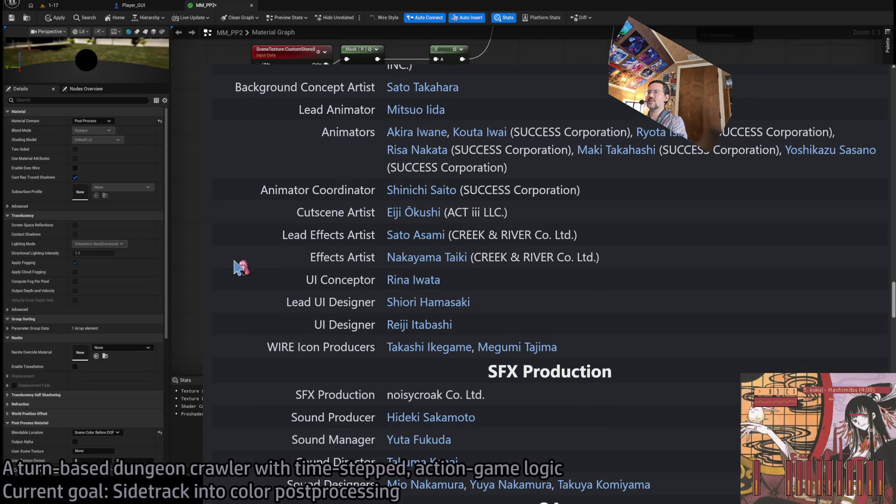
middle_click(246, 275)
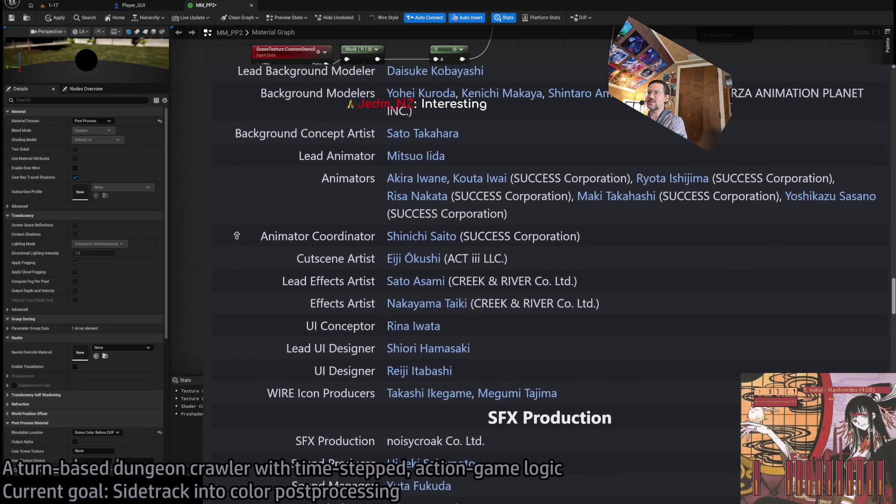
middle_click(245, 248)
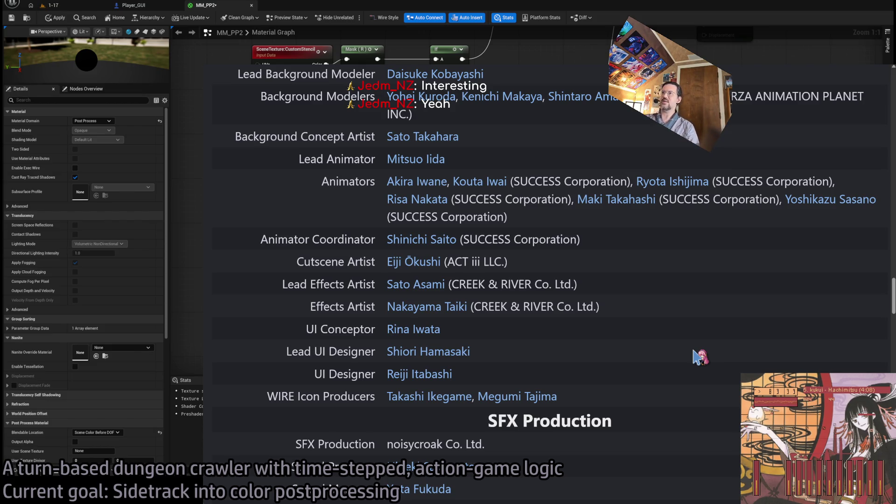
scroll(695, 355, up, 5)
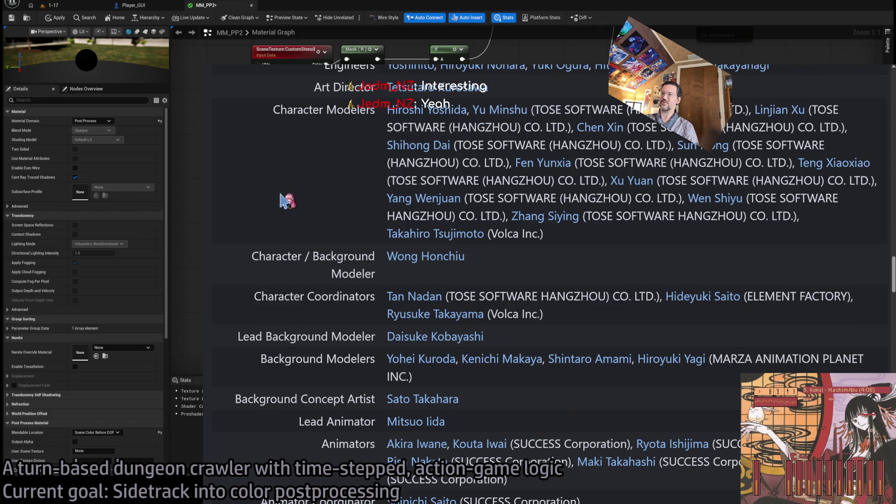
drag(317, 76, 359, 289)
scroll(360, 289, down, 5)
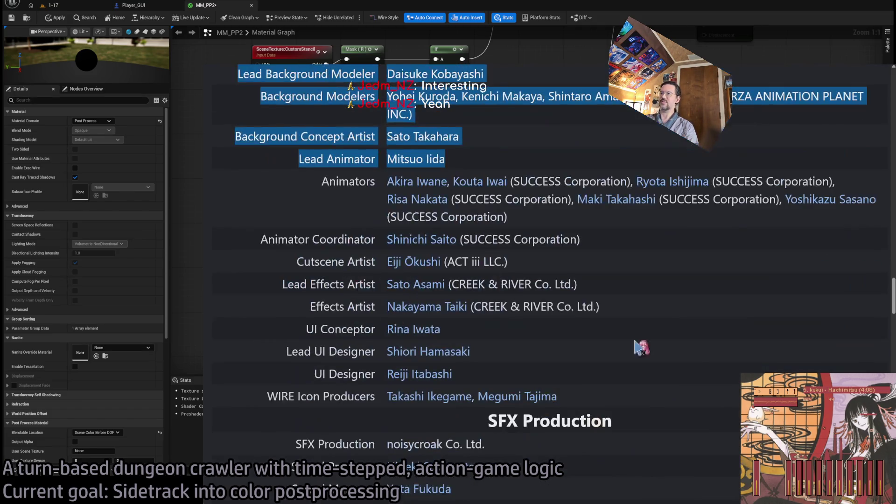
click(641, 348)
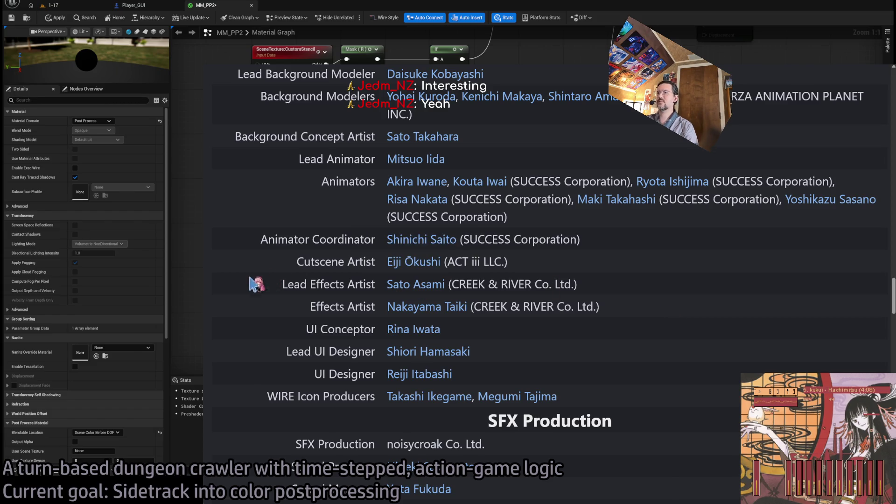
middle_click(252, 312)
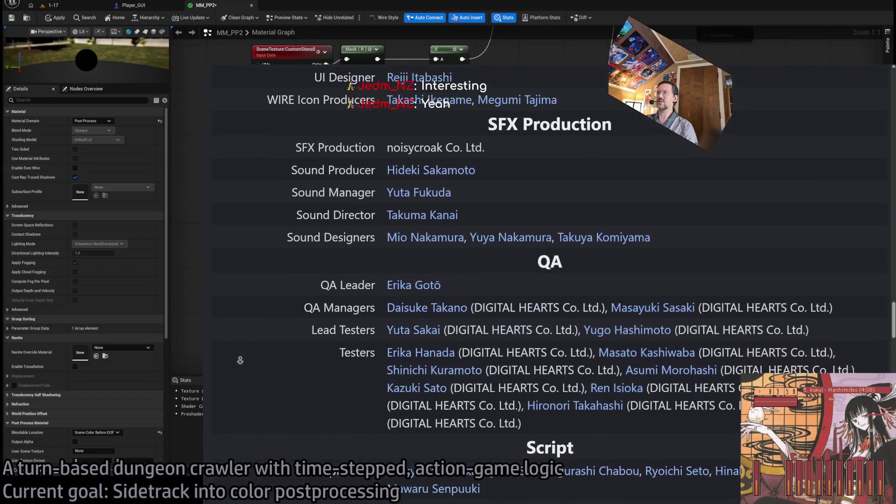
Continue through the later credit sections, marking and reviewing the Scriptwriters credit row
click(241, 359)
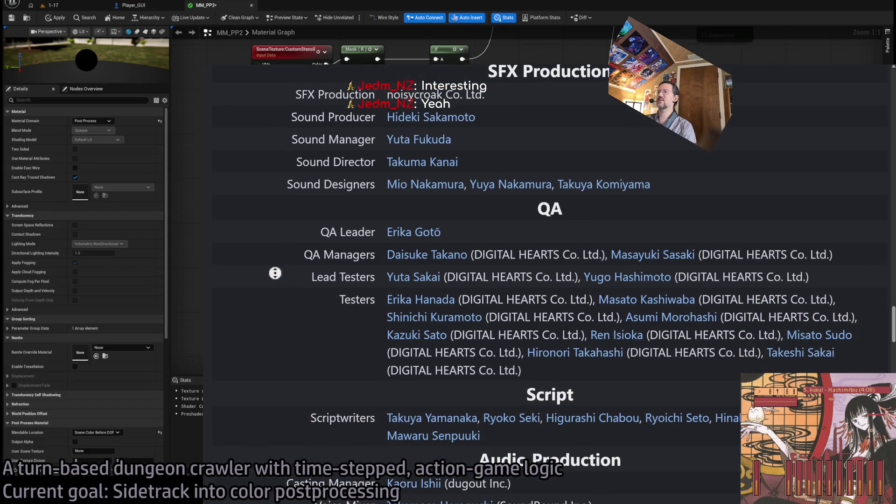
middle_click(274, 268)
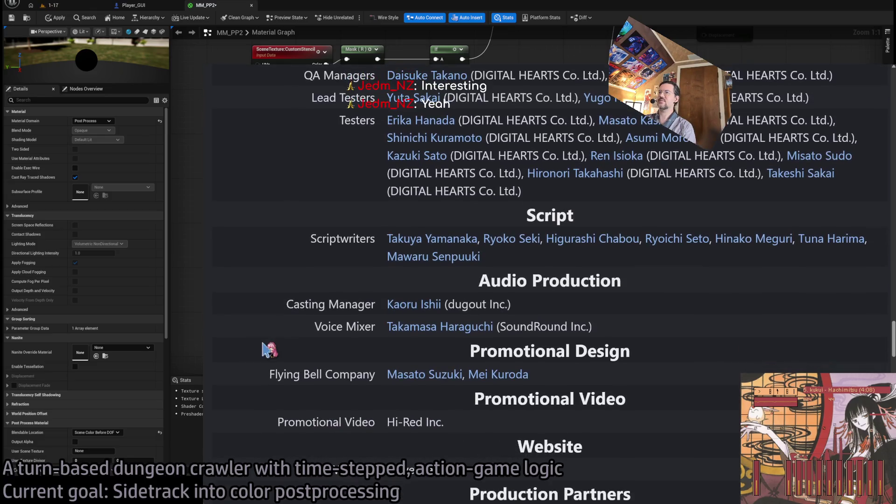
mouse_move(303, 248)
mouse_down()
mouse_move(456, 240)
mouse_move(654, 273)
mouse_up()
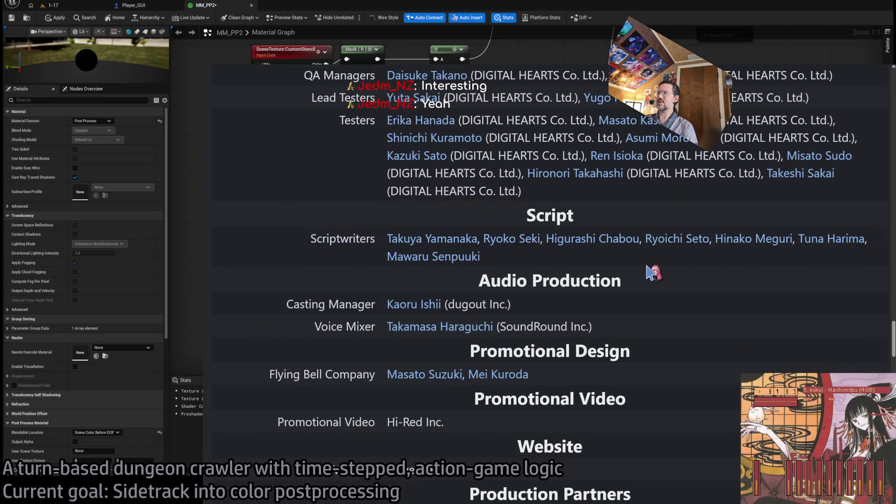
click(280, 255)
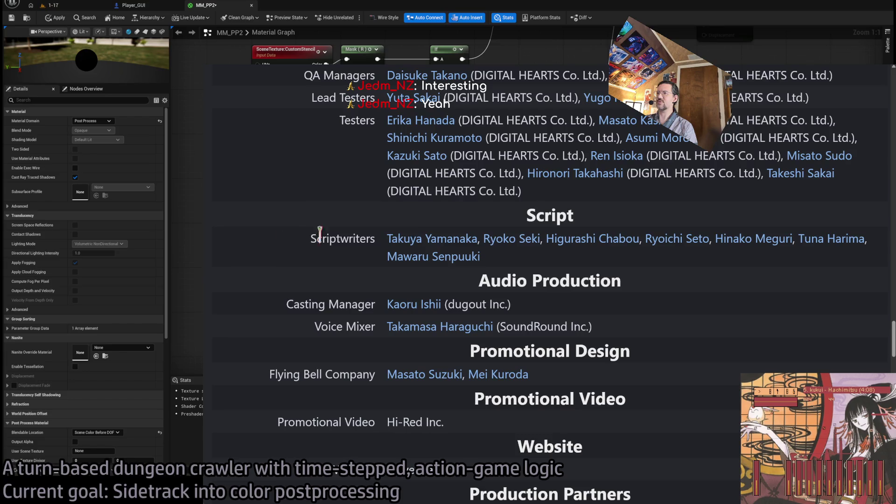
drag(316, 236, 585, 259)
scroll(552, 318, up, 10)
scroll(552, 319, up, 15)
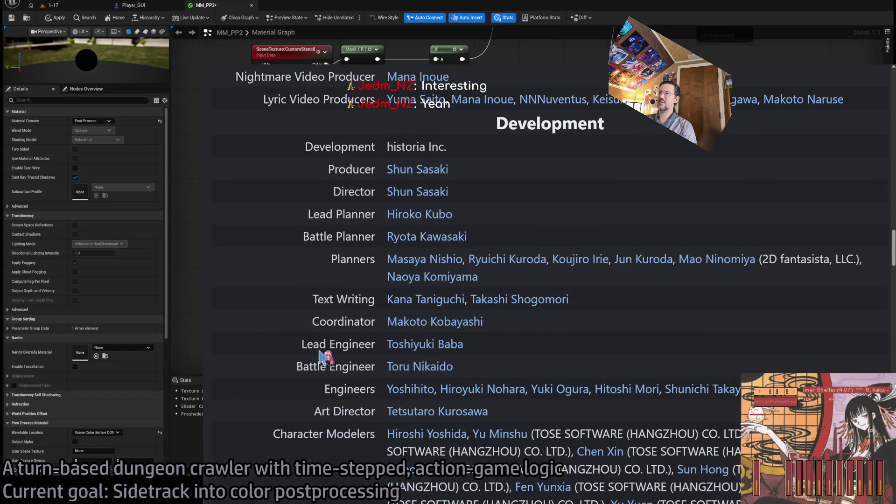
scroll(364, 313, down, 15)
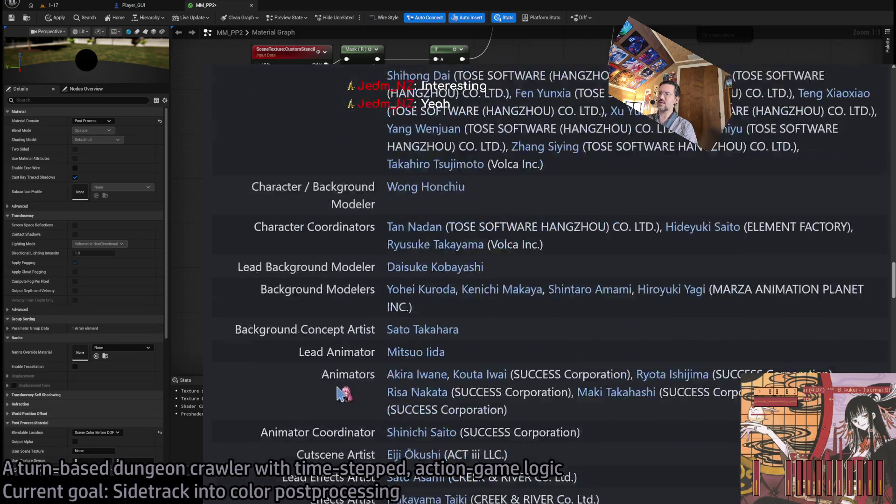
scroll(343, 378, down, 4)
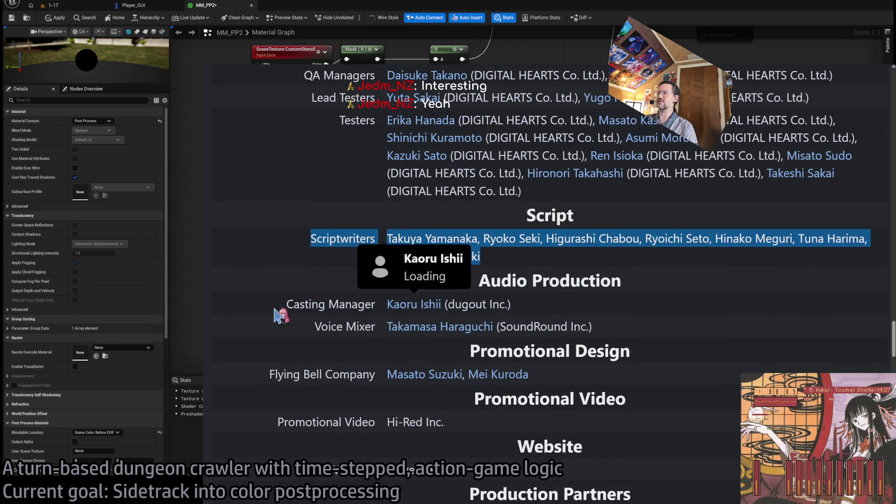
click(245, 241)
Highlight the Music Remix credit row, then scroll back up toward the page header
scroll(238, 261, down, 1)
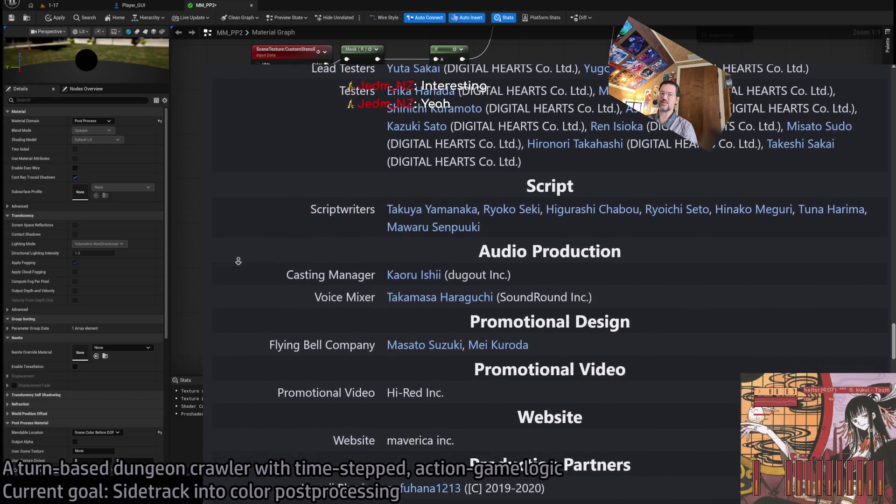
click(244, 265)
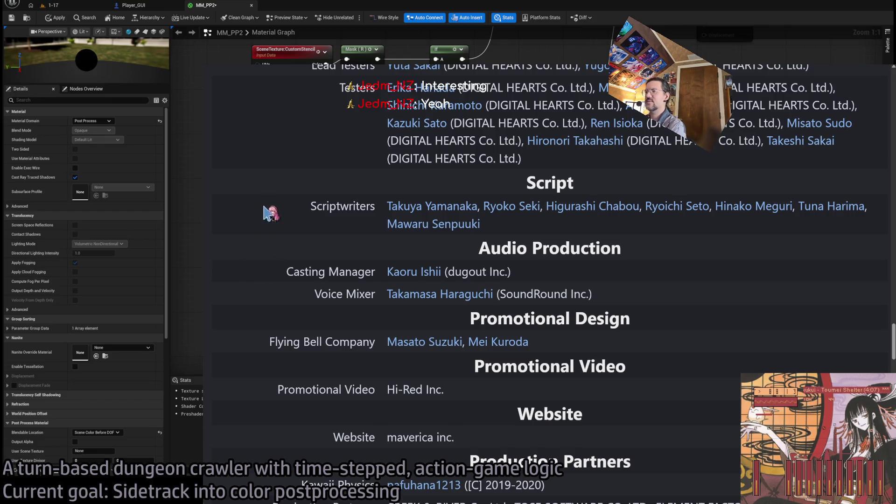
middle_click(241, 213)
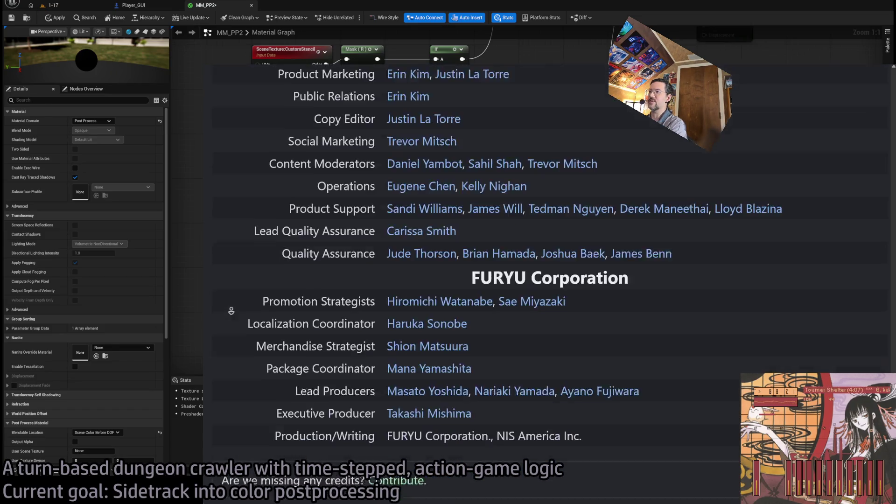
scroll(235, 327, up, 20)
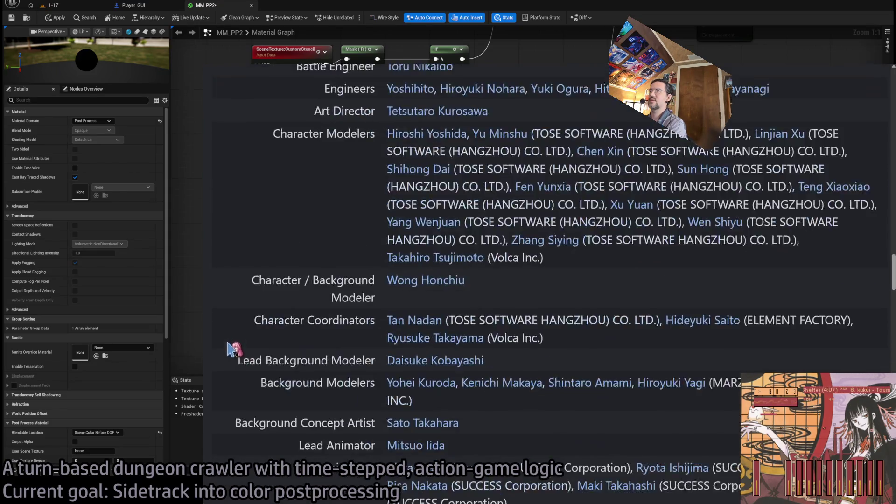
scroll(235, 349, up, 10)
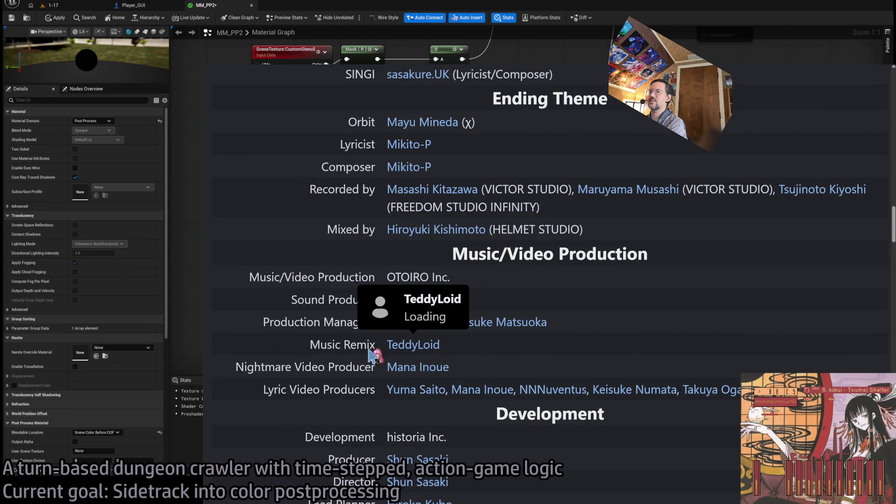
drag(308, 345, 490, 345)
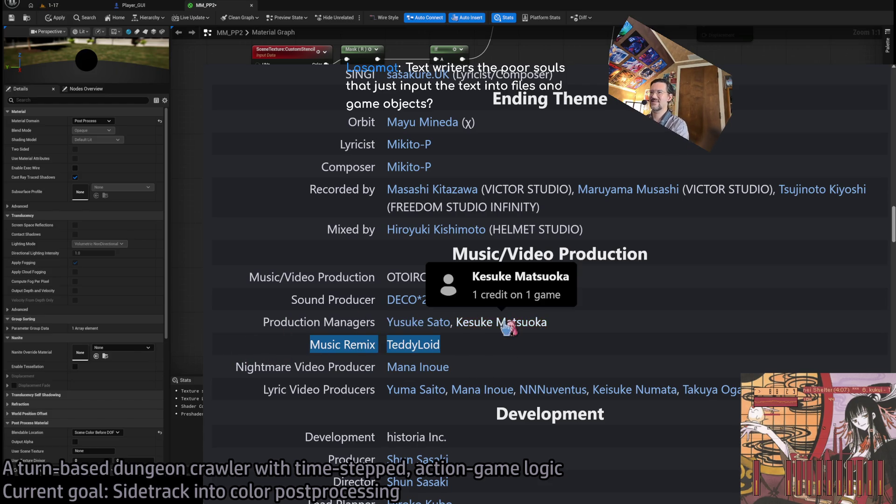
scroll(261, 341, up, 2)
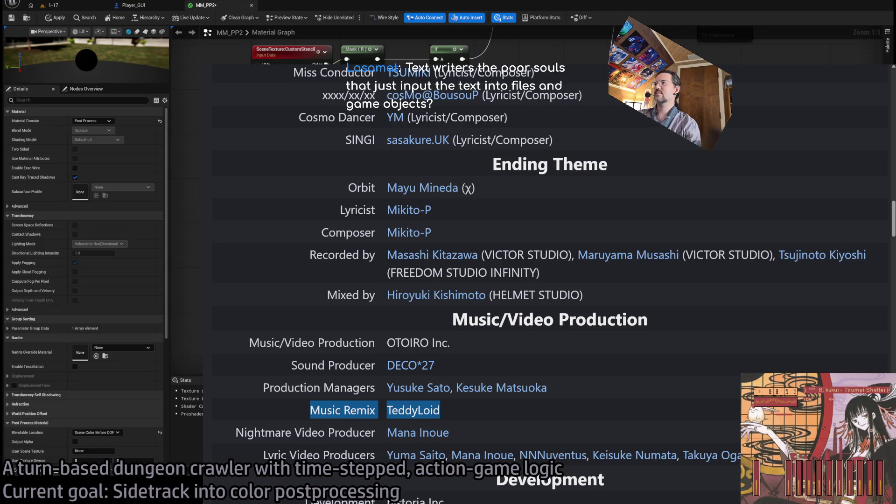
scroll(550, 280, up, 5)
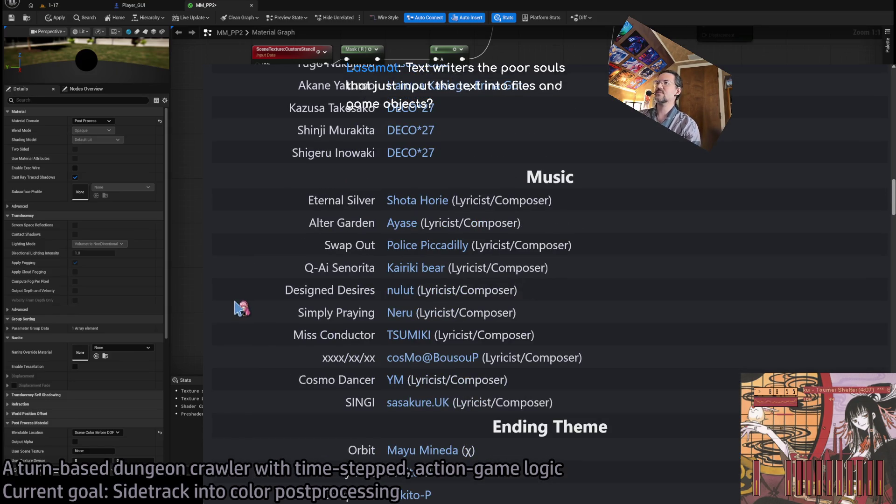
scroll(243, 312, up, 15)
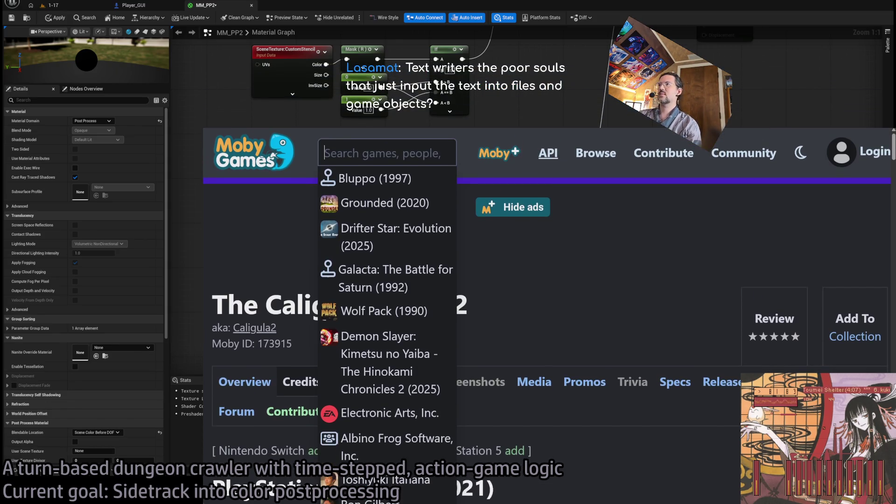
Search MobyGames for 'silksong' and open the Hollow Knight: Silksong game page
key(Escape)
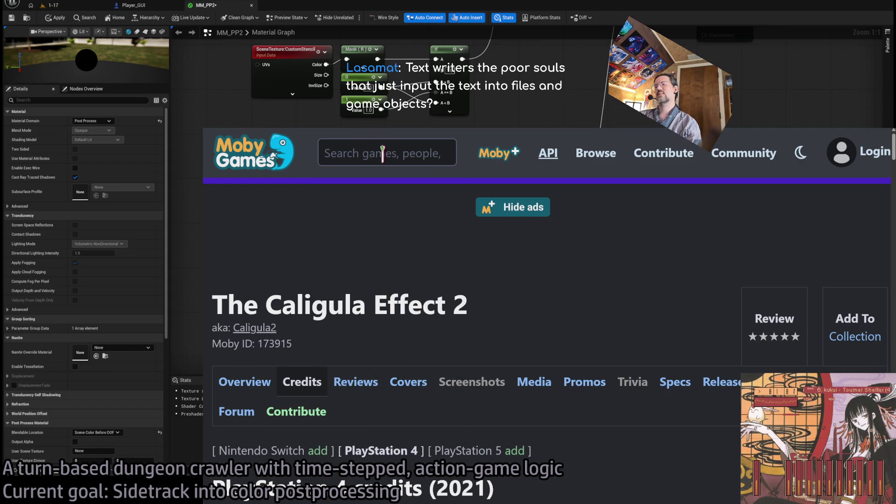
click(383, 153)
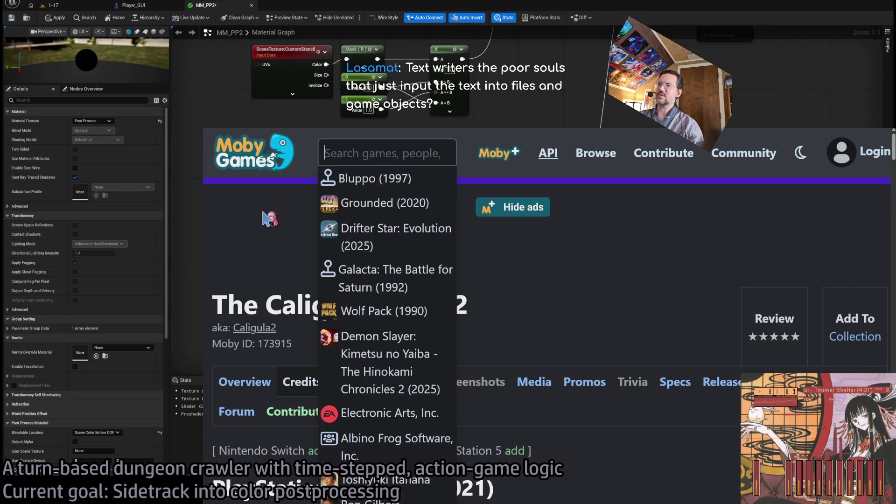
text(silksong)
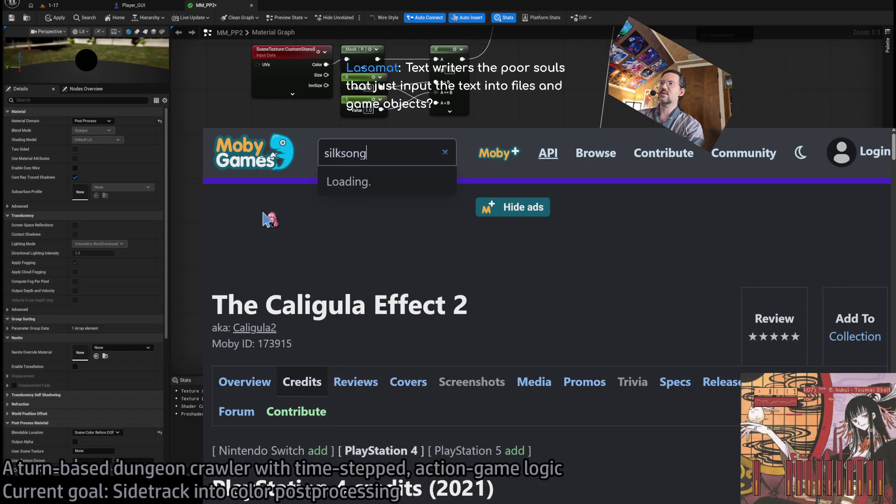
click(378, 221)
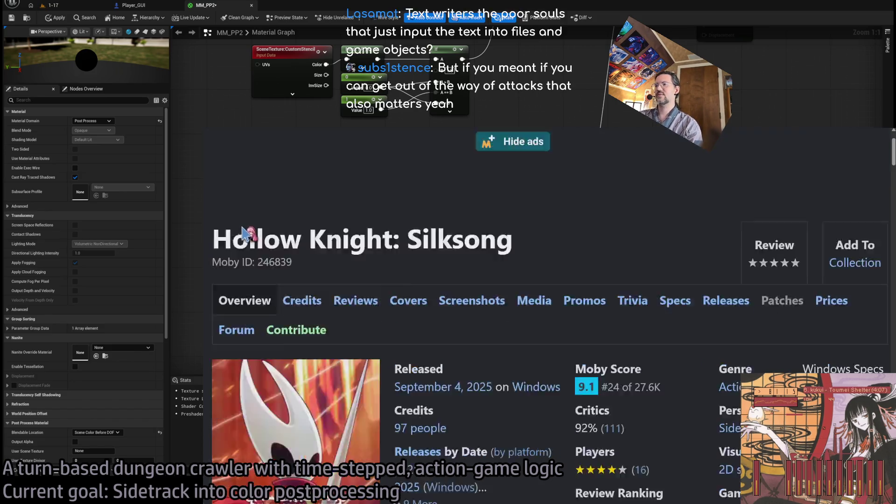
Show the Silksong credits and scroll through the 97 people and 112 credits
click(302, 366)
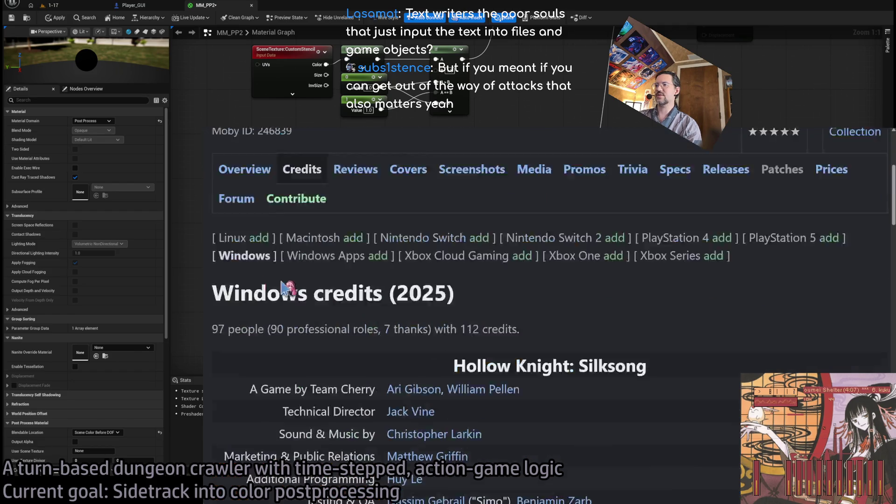
scroll(287, 280, down, 5)
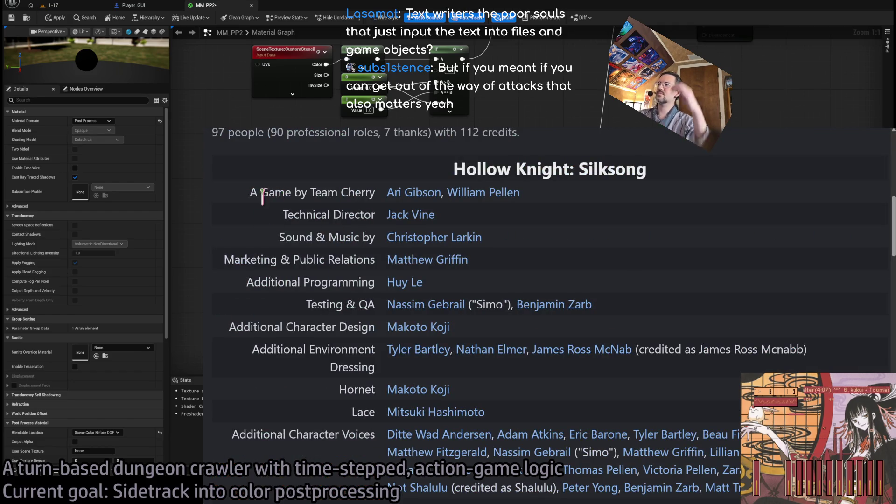
scroll(266, 201, down, 1)
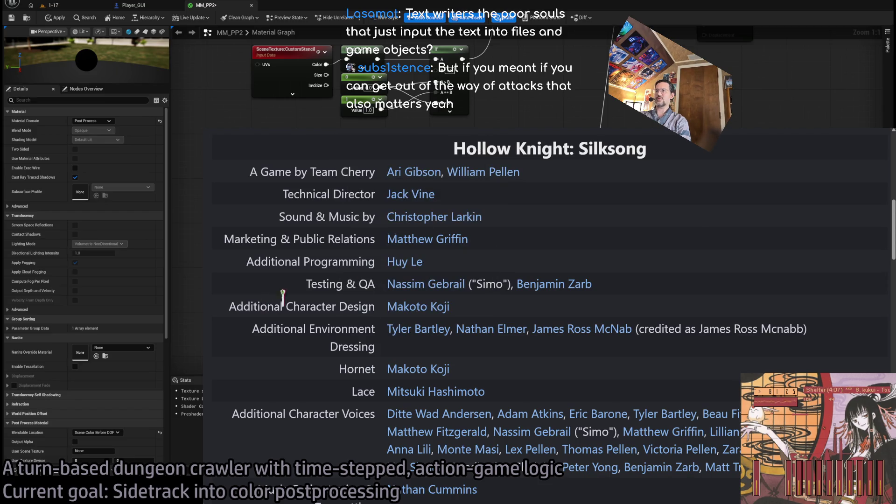
scroll(268, 329, down, 1)
scroll(269, 332, down, 4)
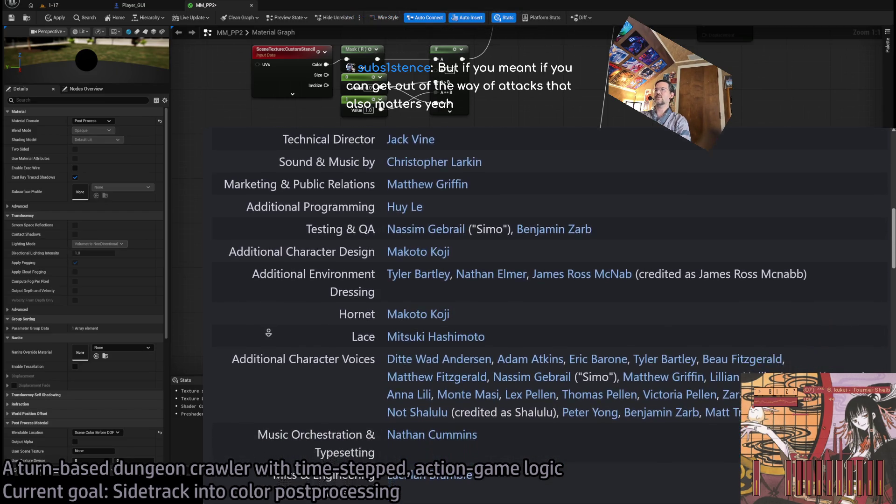
scroll(268, 332, down, 5)
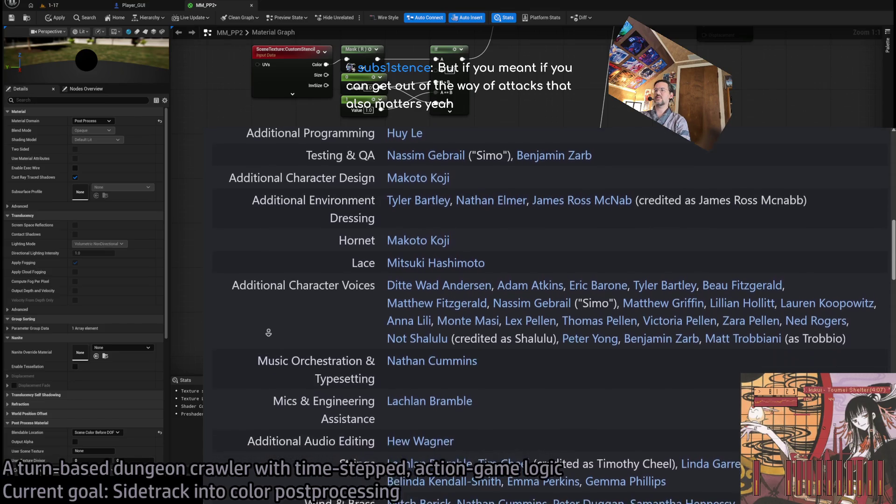
scroll(274, 350, down, 9)
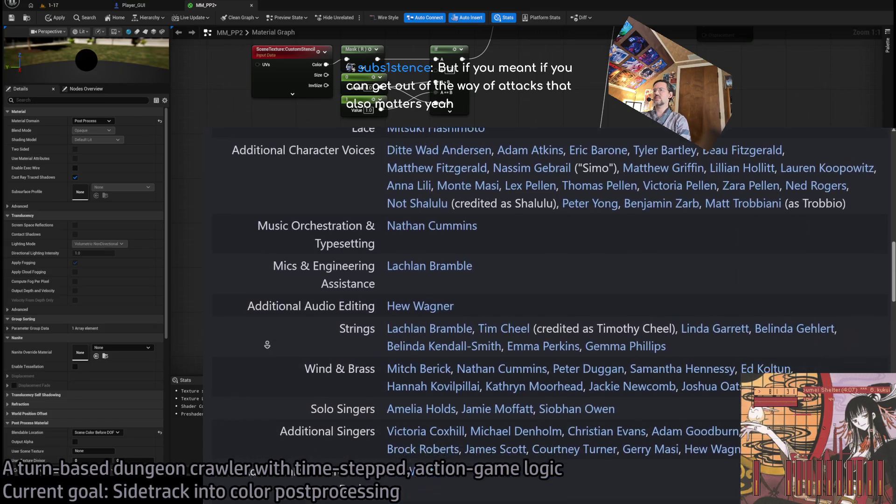
scroll(270, 366, down, 6)
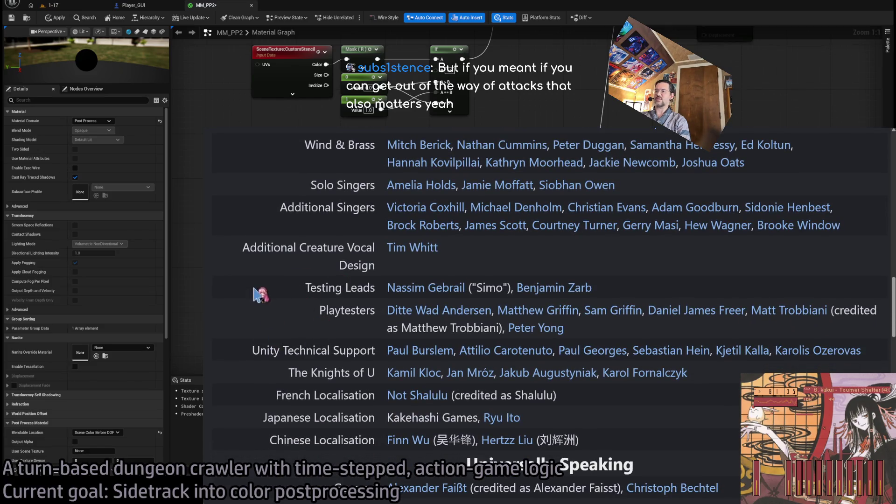
scroll(256, 369, down, 4)
scroll(256, 369, down, 10)
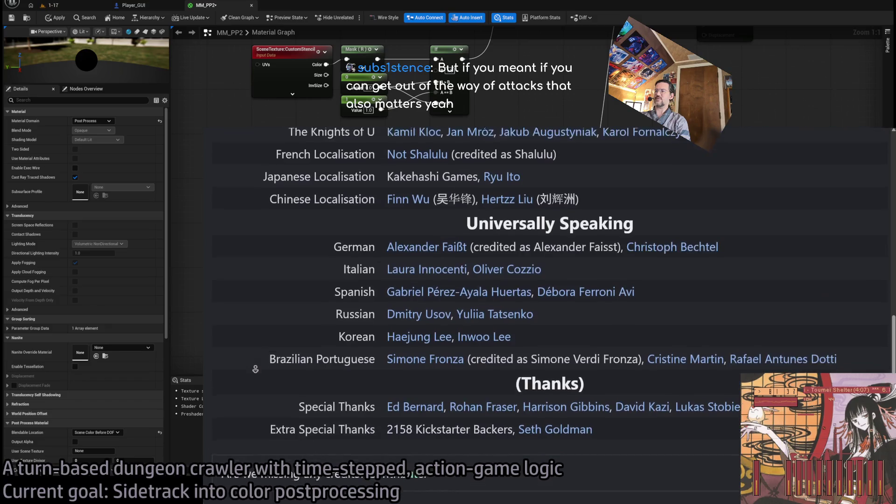
scroll(257, 373, up, 20)
scroll(257, 374, up, 14)
scroll(257, 374, down, 10)
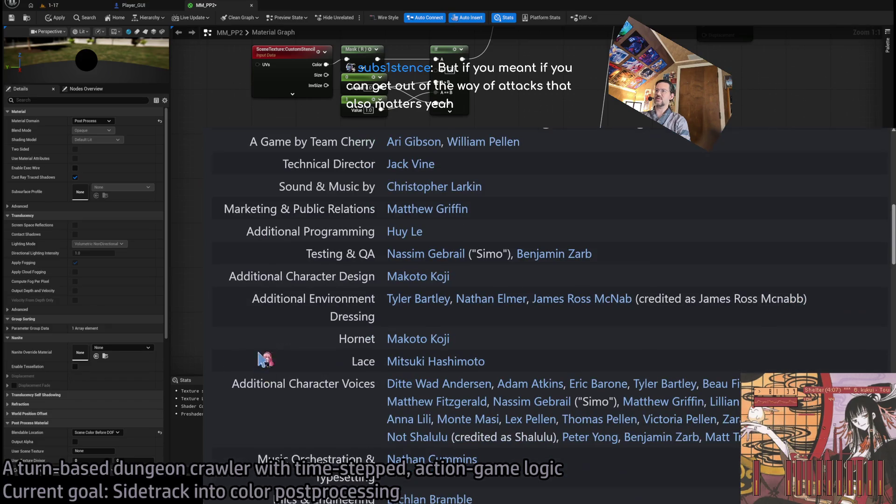
scroll(502, 190, up, 6)
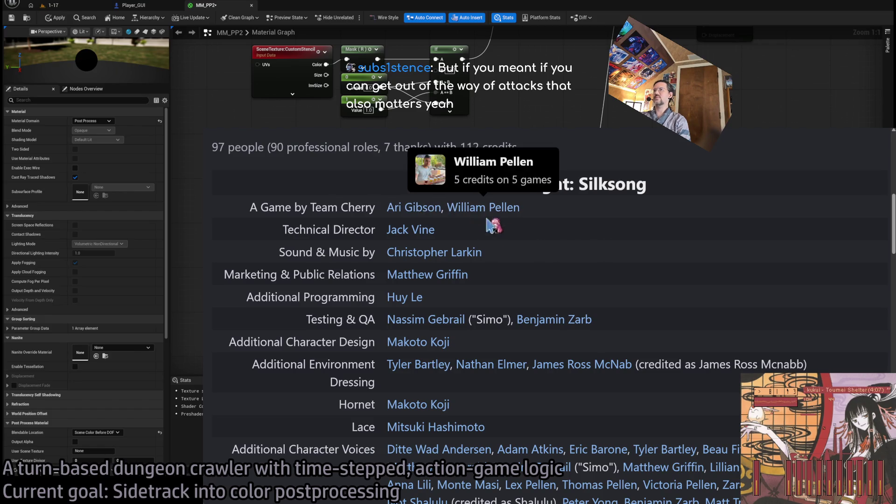
mouse_move(479, 255)
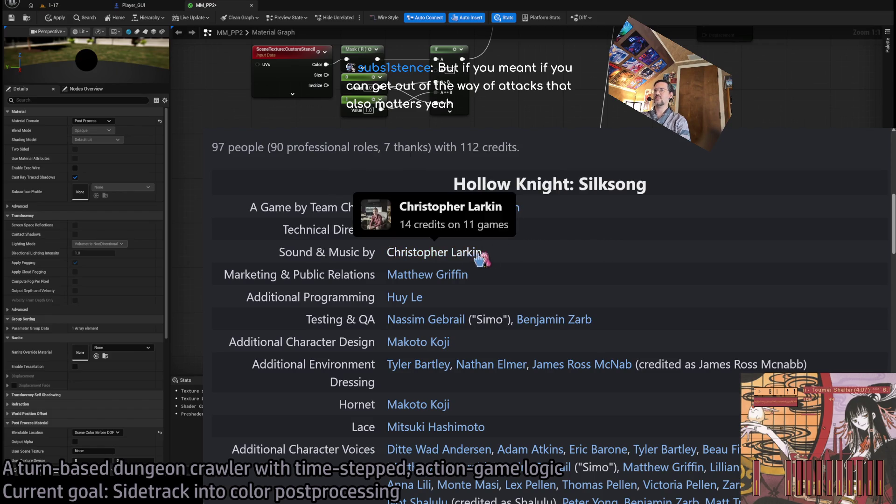
triple_click(509, 256)
triple_click(513, 280)
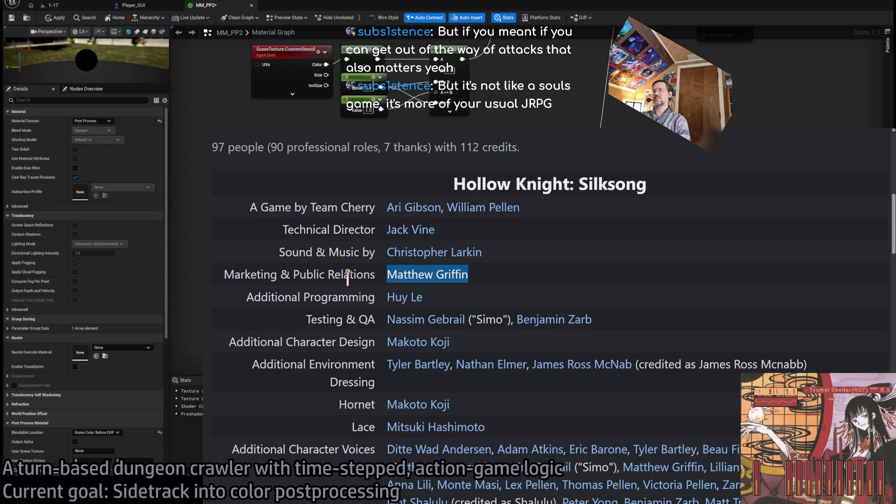
click(336, 232)
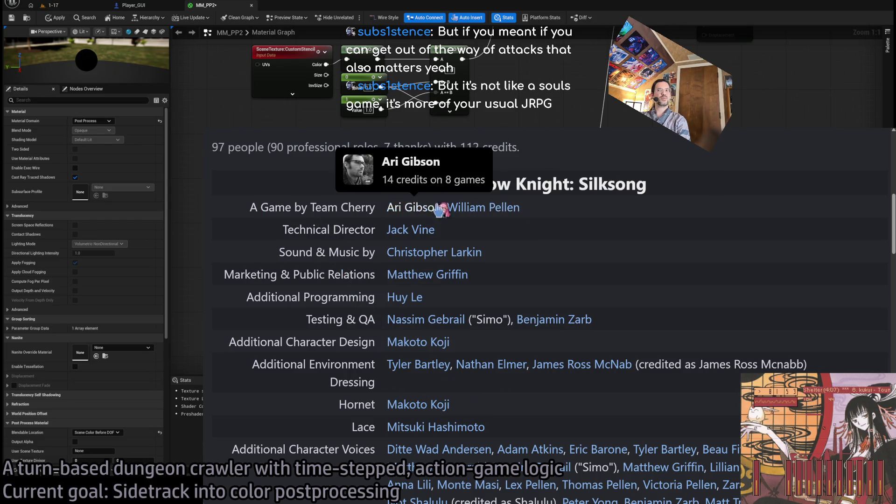
double_click(275, 365)
drag(275, 365, 341, 367)
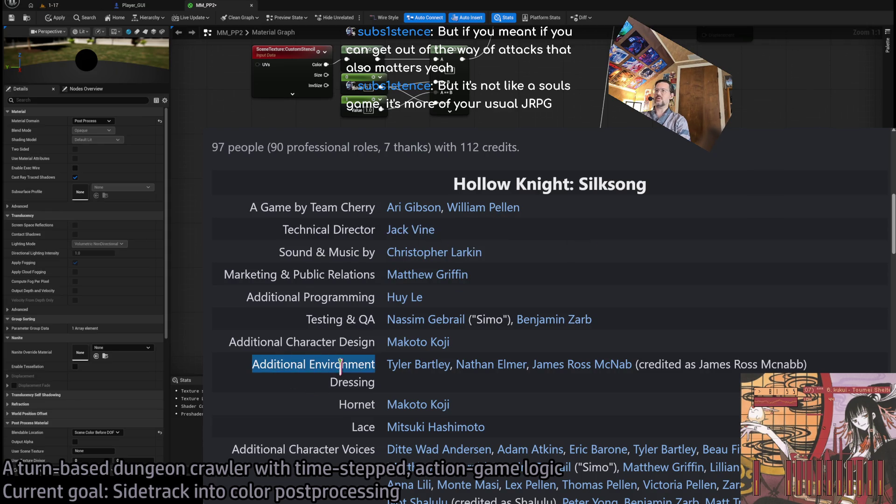
double_click(298, 295)
drag(297, 295, 347, 295)
double_click(276, 296)
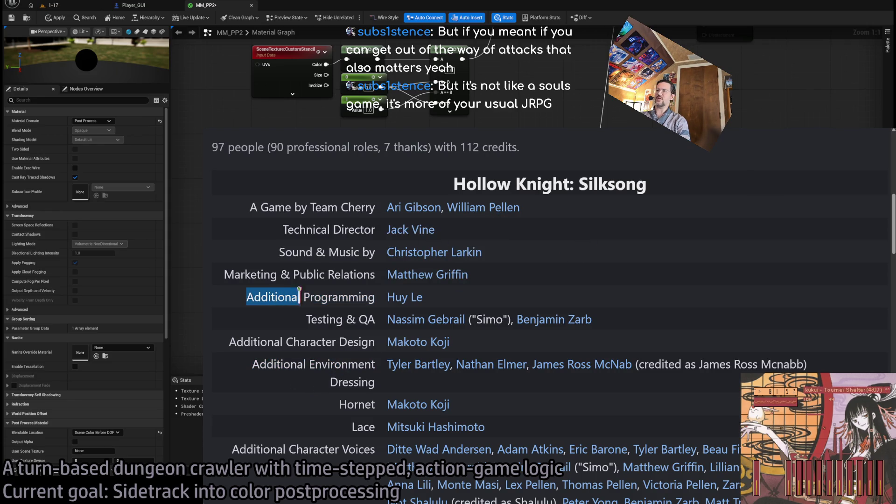
drag(275, 296, 373, 297)
double_click(261, 342)
drag(262, 342, 346, 348)
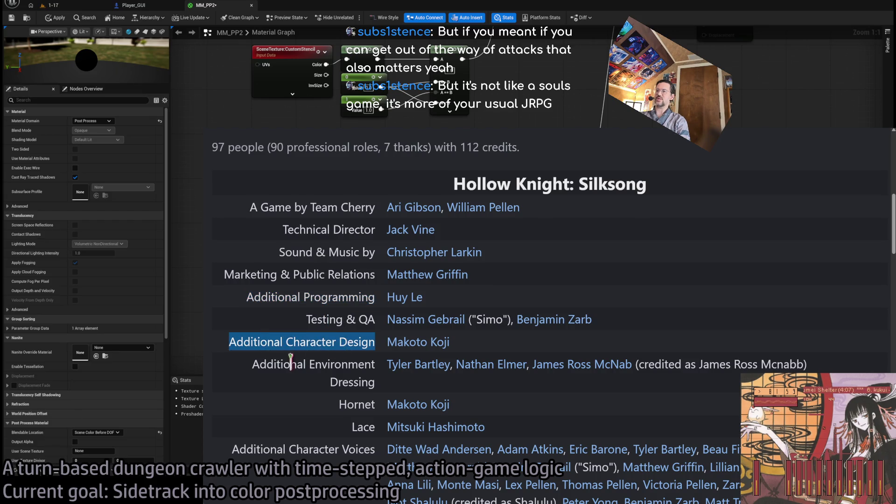
double_click(290, 365)
drag(290, 365, 350, 382)
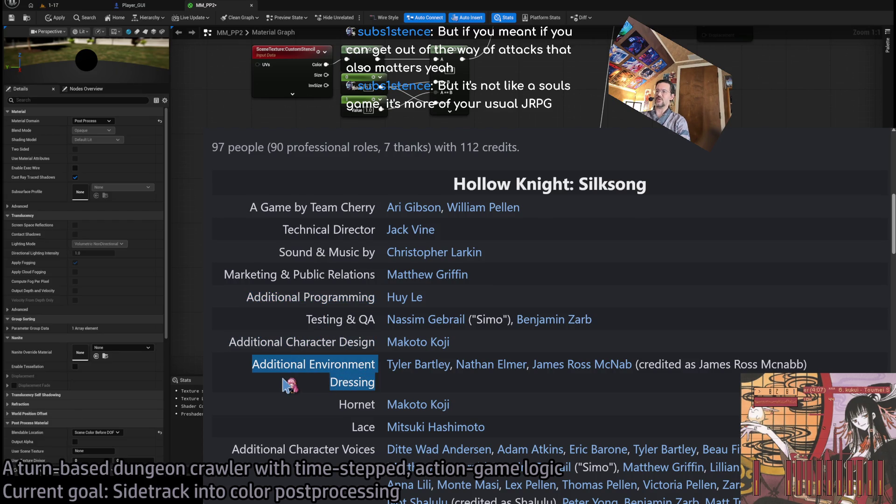
mouse_move(569, 257)
mouse_down()
mouse_move(277, 208)
mouse_move(591, 268)
mouse_up()
drag(519, 283, 260, 206)
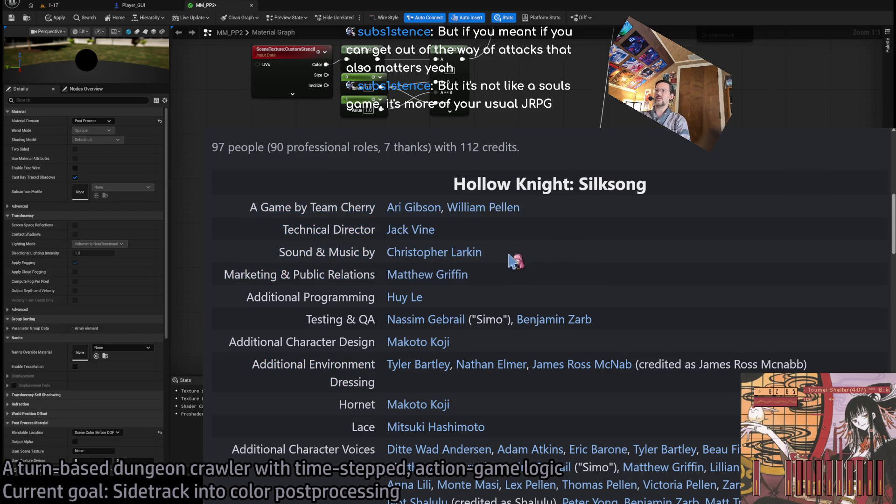
drag(458, 260, 253, 209)
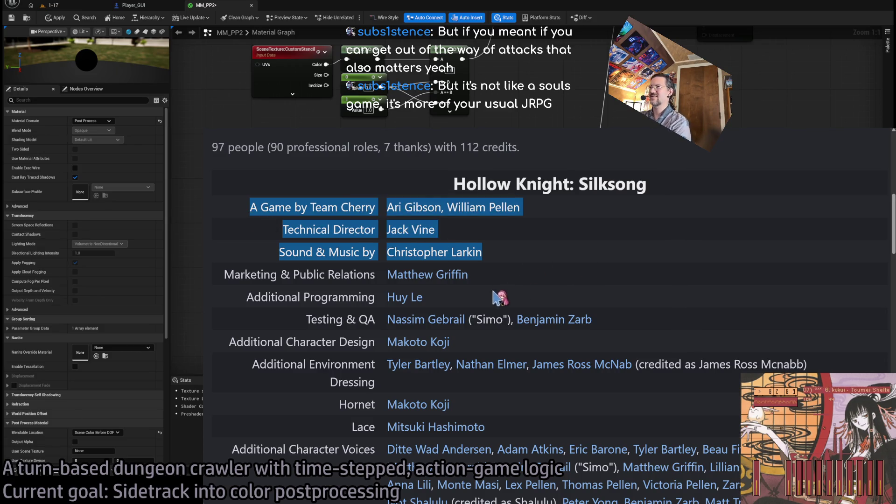
scroll(456, 157, up, 8)
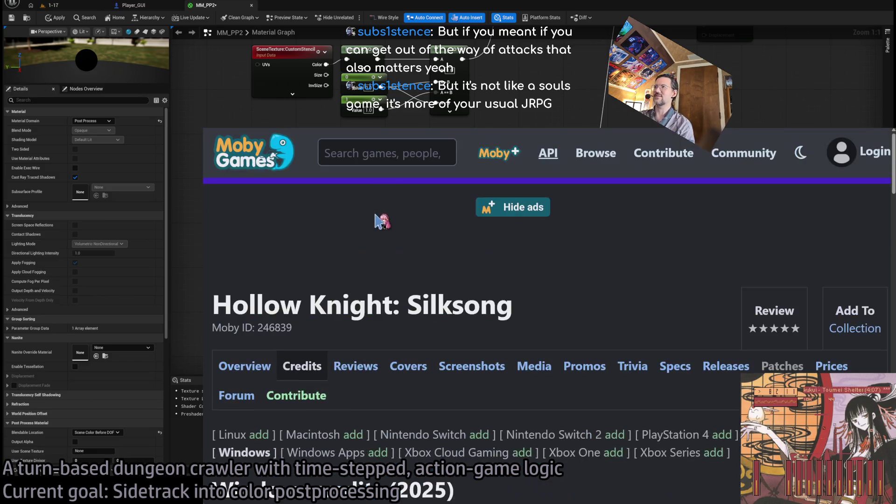
Scroll to the top of the Silksong credits and focus the 'Search games, people' box
scroll(381, 242, down, 4)
scroll(387, 331, up, 4)
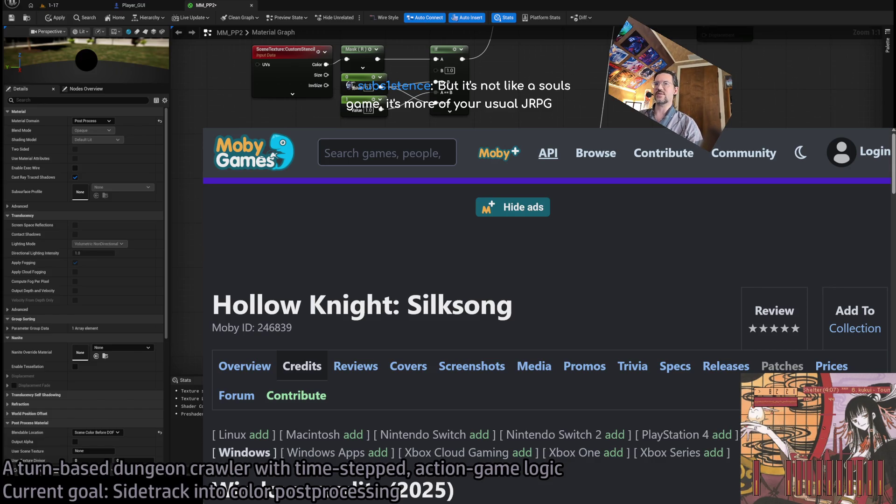
click(365, 153)
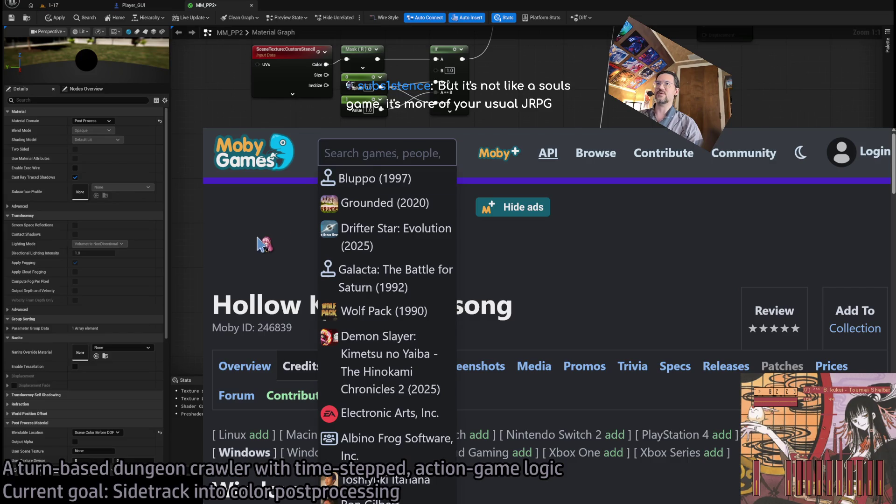
click(364, 153)
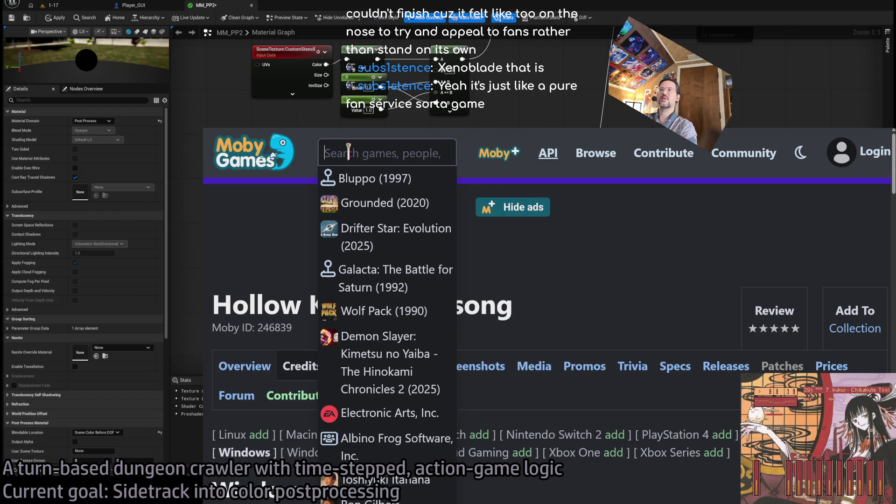
Bring the site search suggestions back, then dismiss them
click(252, 234)
click(340, 154)
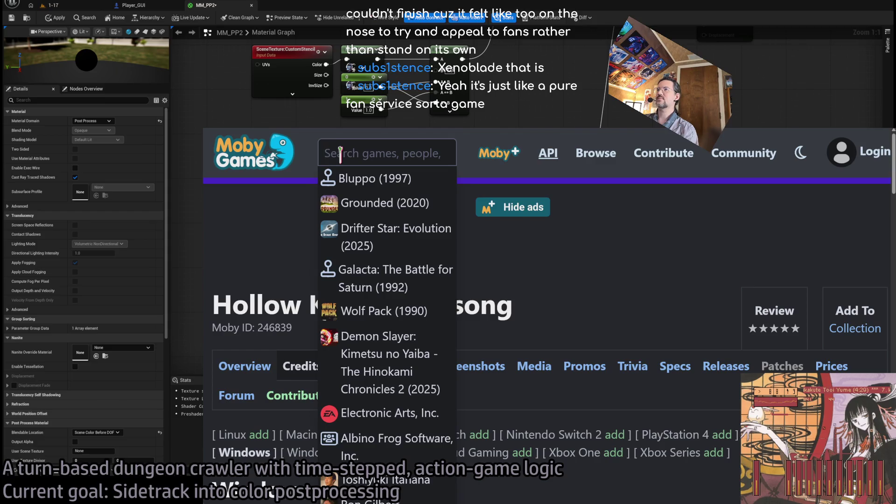
click(257, 246)
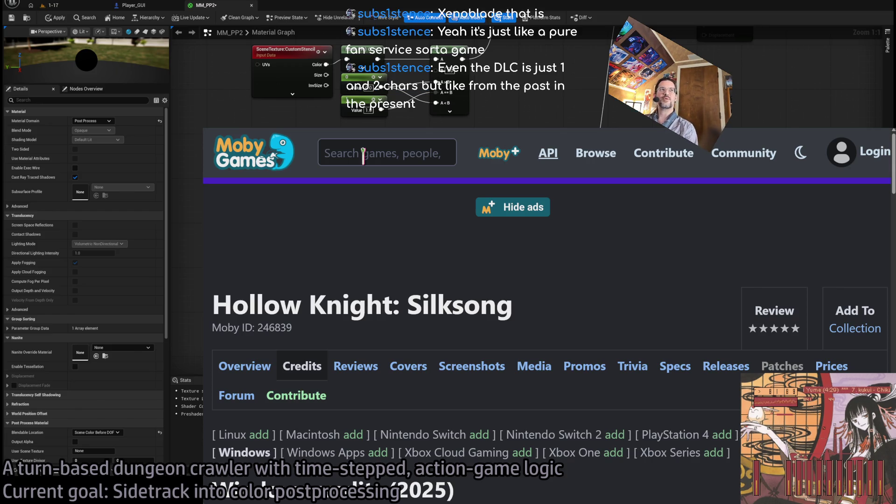
Search 'expedition 33', open Clair Obscur: Expedition 33 (2025) and show its full credits
click(363, 154)
text(exp)
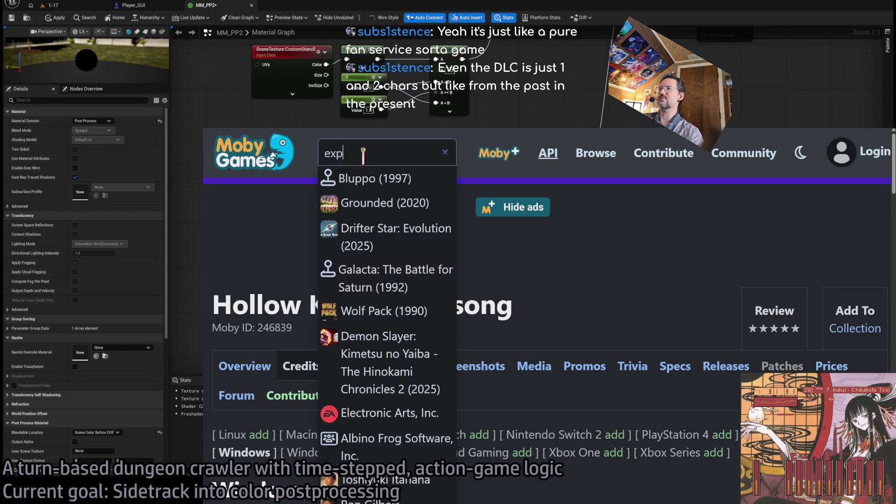
key(F12)
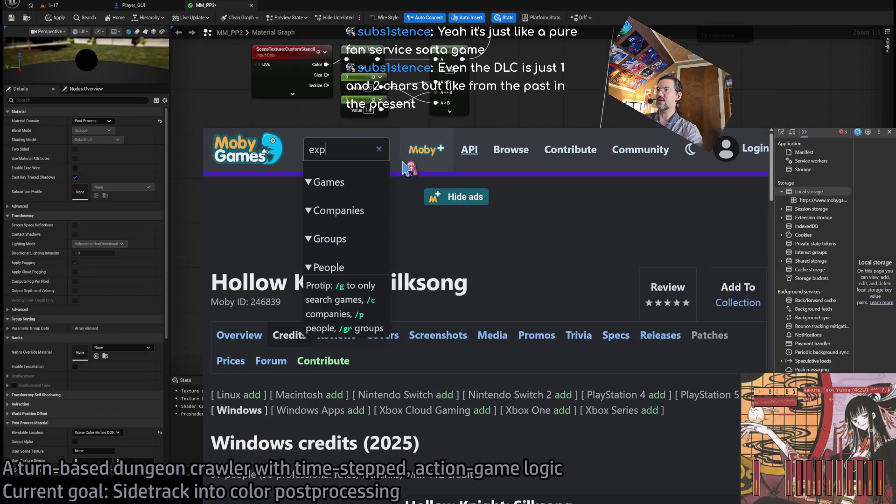
text(edition 33)
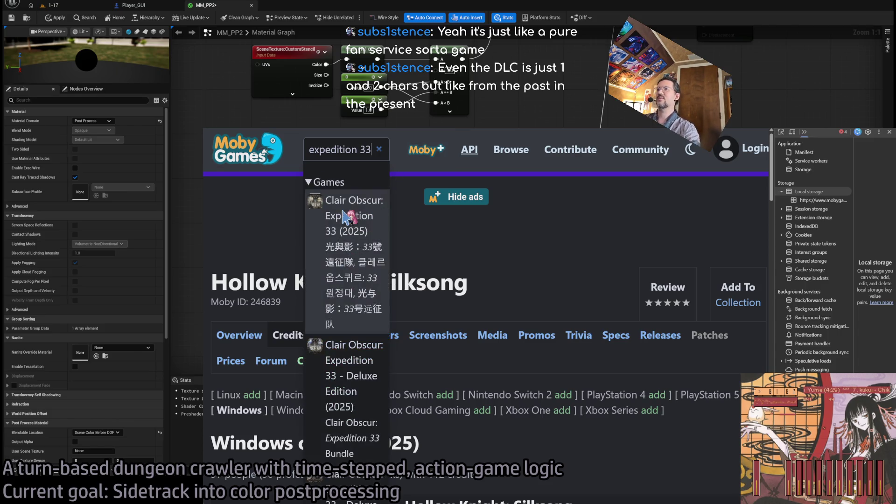
click(347, 216)
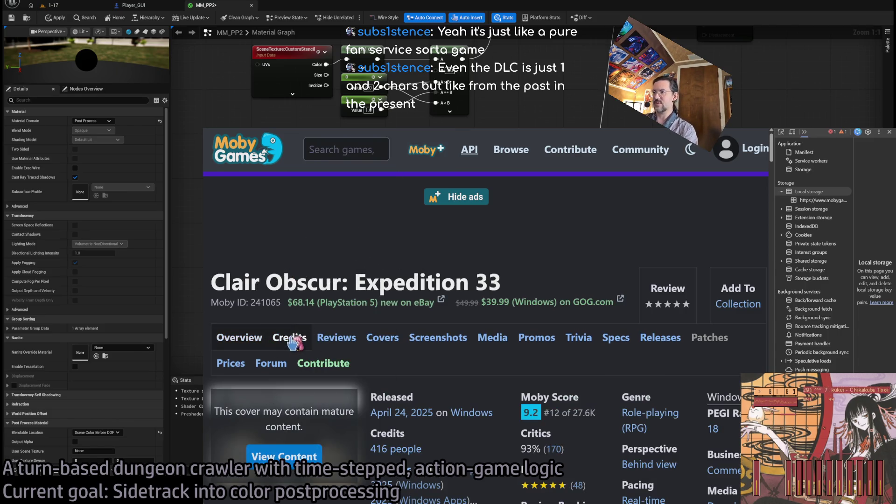
click(294, 339)
scroll(308, 331, down, 6)
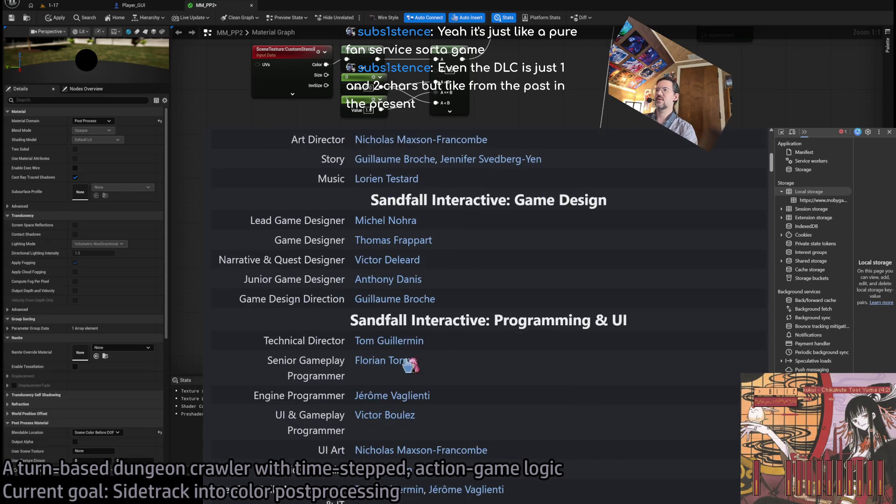
Autoscroll with middle-clicks and scroll down through the Expedition 33 Windows credits
scroll(252, 193, up, 3)
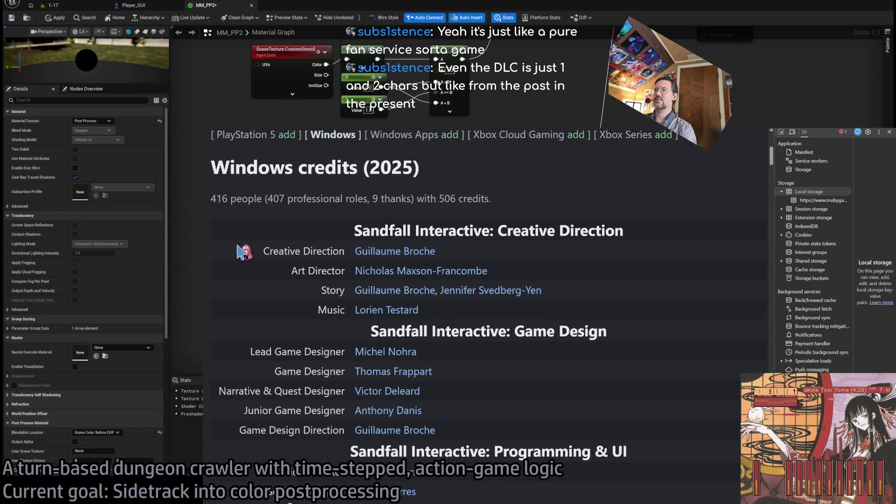
middle_click(234, 282)
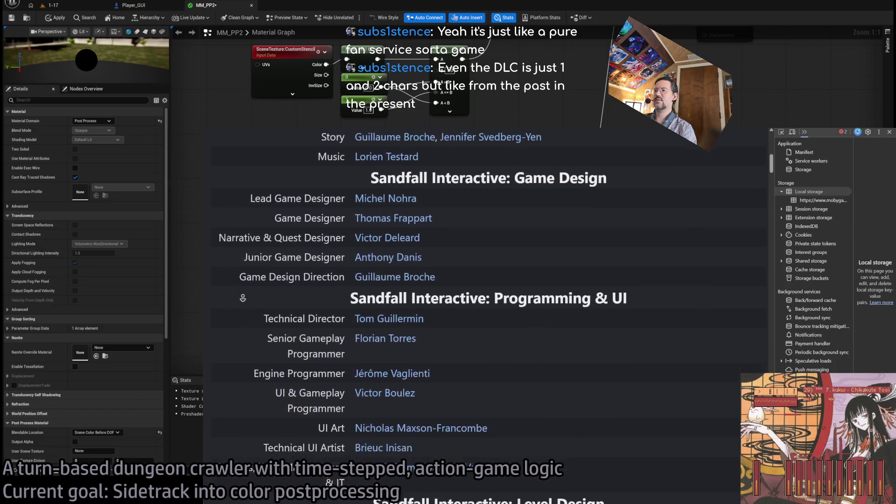
middle_click(244, 295)
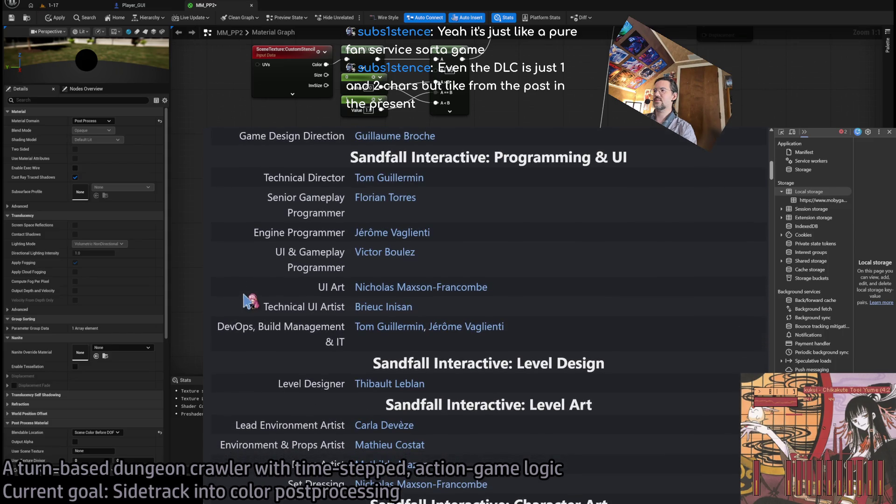
middle_click(238, 293)
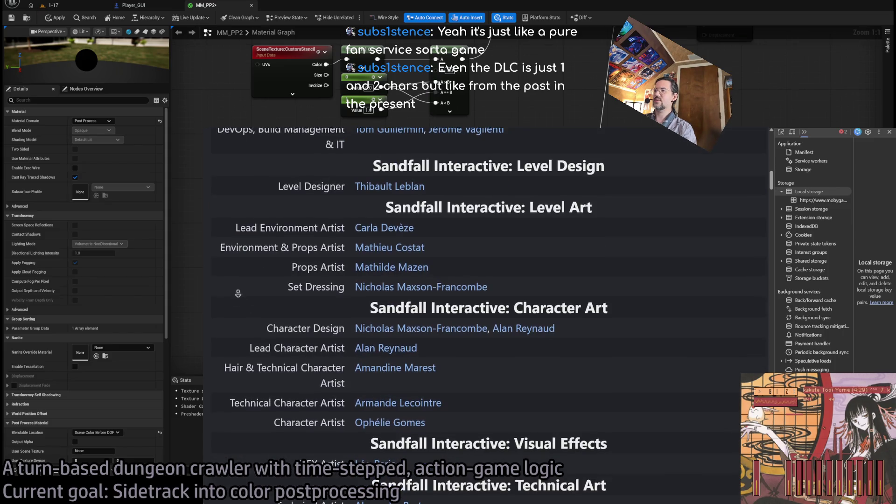
middle_click(241, 320)
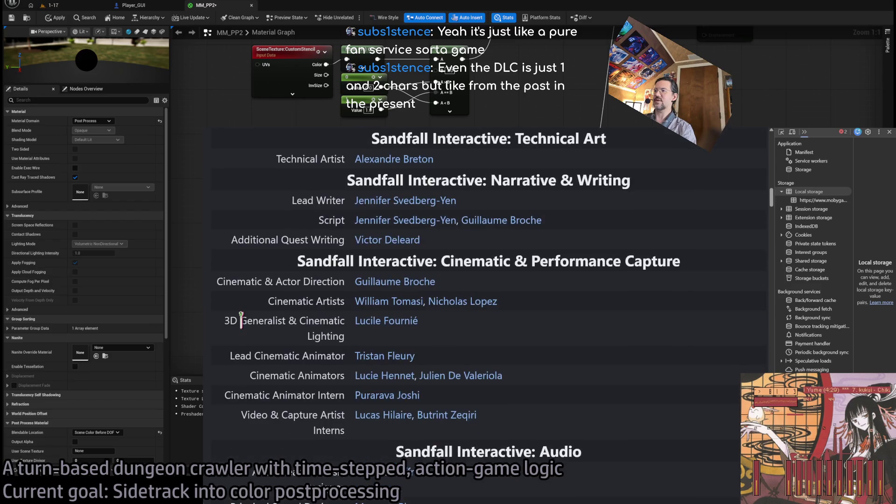
scroll(241, 321, down, 1)
scroll(241, 319, down, 4)
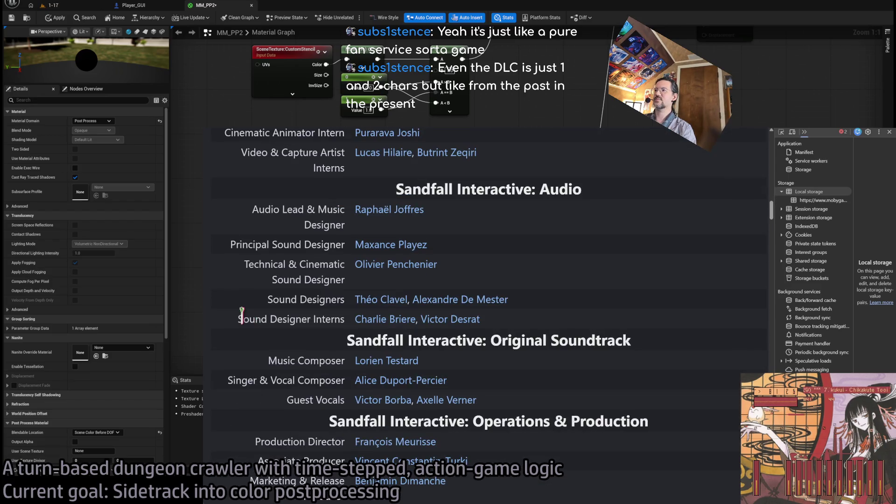
scroll(242, 318, down, 3)
scroll(243, 395, down, 5)
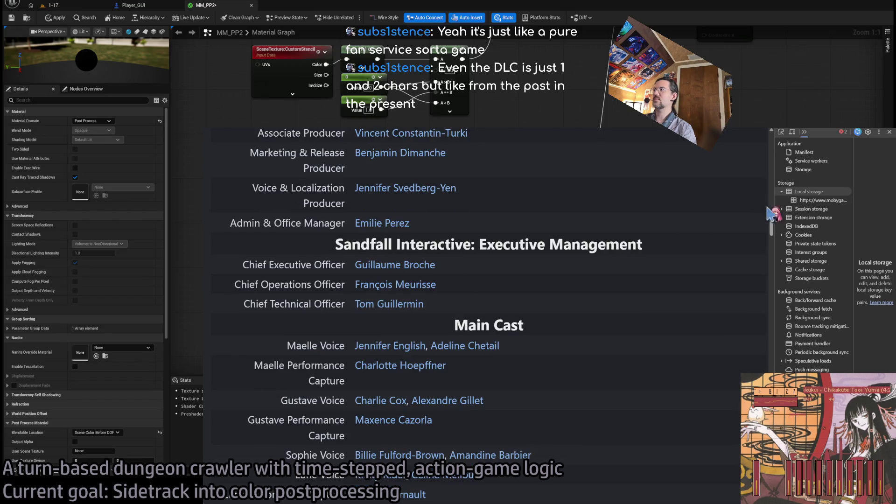
Close the developer tools panel and scroll down to the QA Testing by QLOC section
click(889, 132)
scroll(294, 402, down, 10)
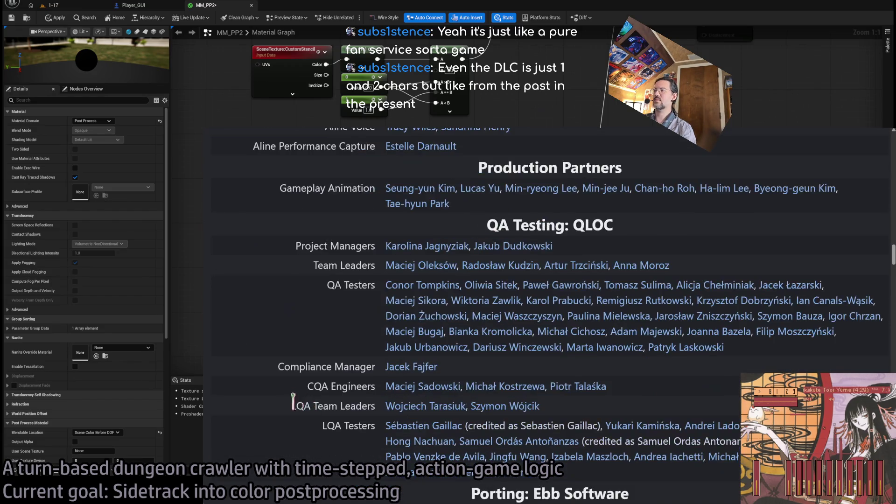
scroll(293, 401, up, 4)
scroll(289, 259, down, 3)
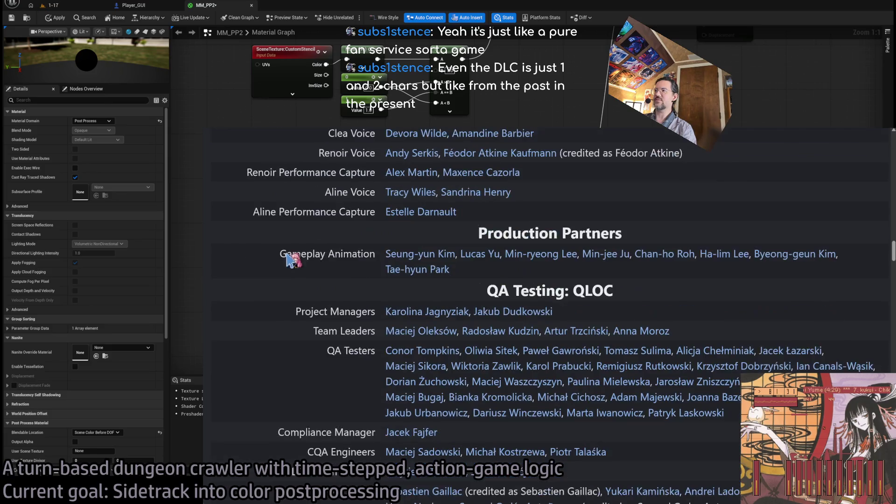
scroll(255, 236, down, 2)
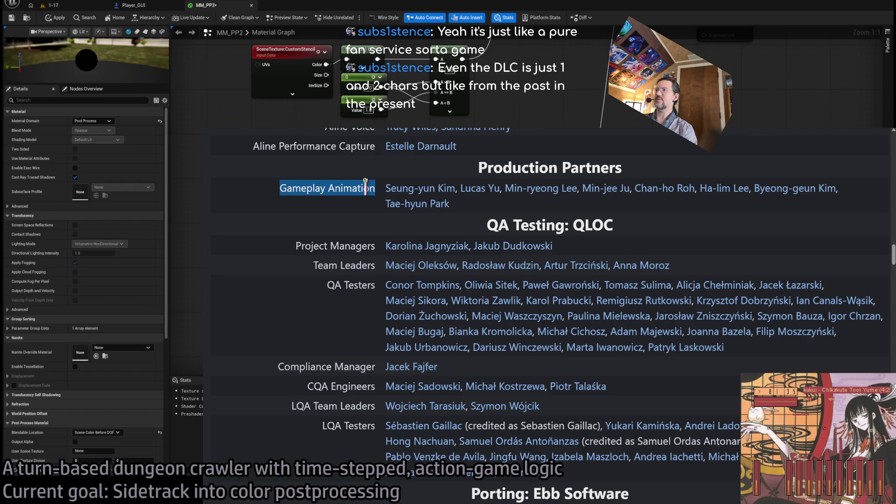
mouse_move(663, 191)
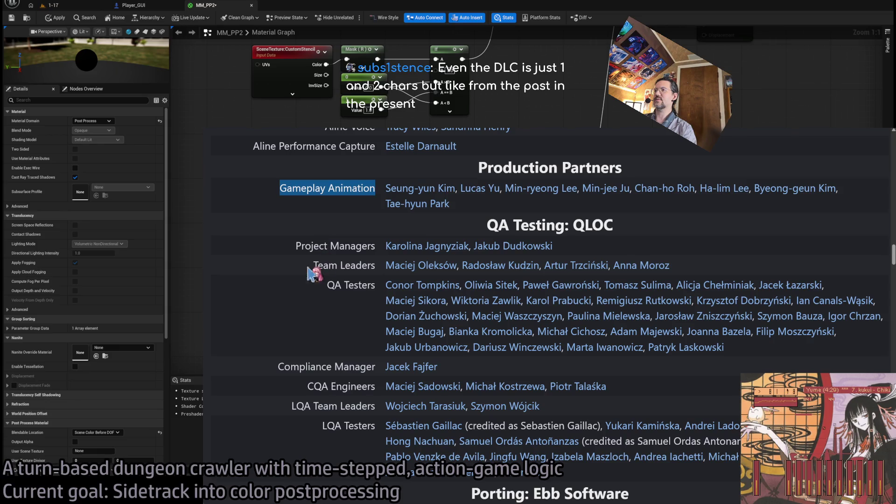
Select the QA Testing: QLOC heading, clear it, and keep scrolling down the credits
triple_click(562, 225)
click(266, 259)
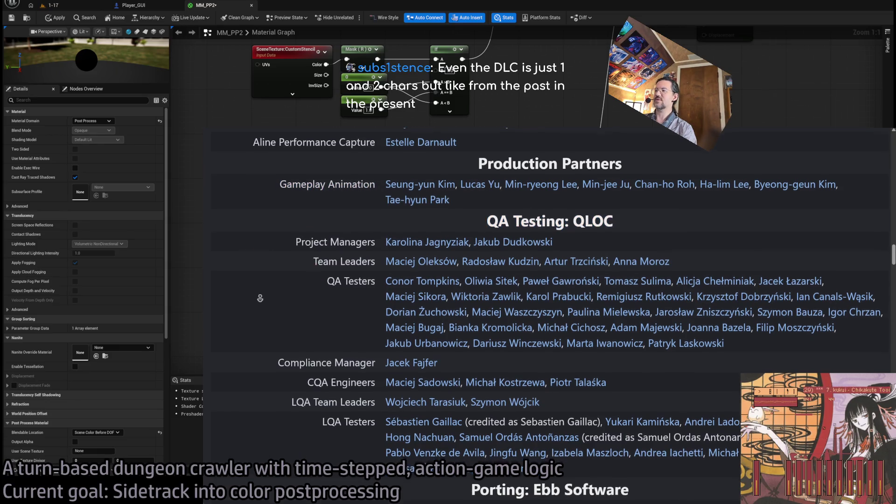
scroll(420, 281, down, 3)
scroll(590, 194, up, 2)
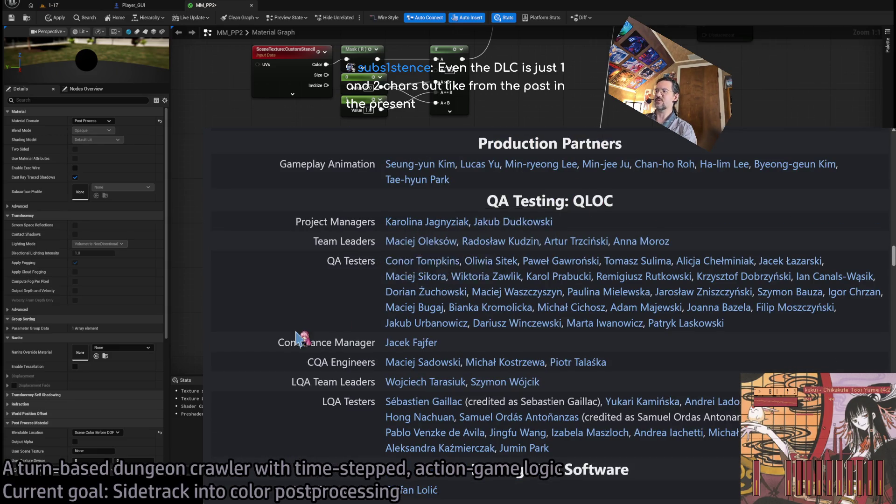
scroll(420, 262, down, 5)
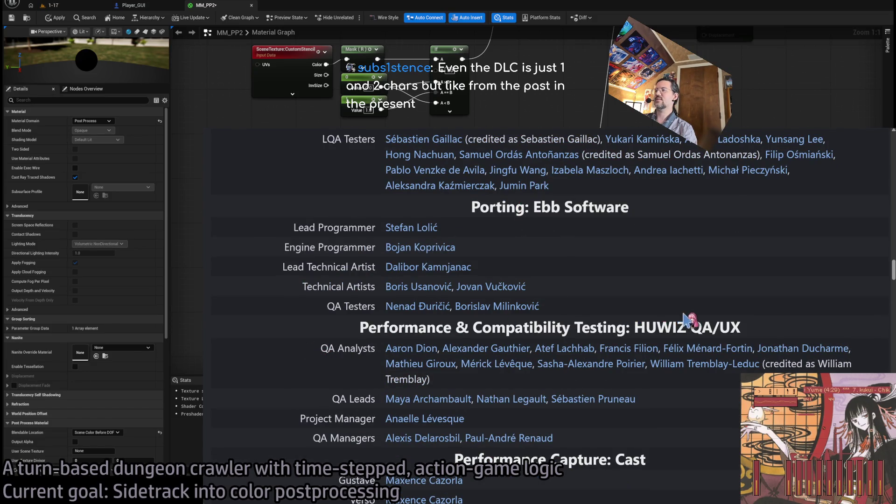
scroll(276, 398, down, 3)
scroll(276, 398, down, 3)
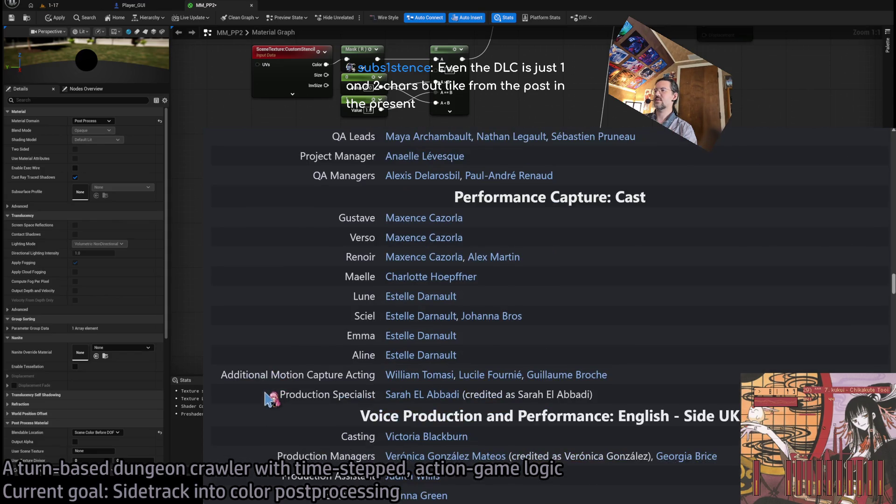
Select the Performance Capture: Cast heading, clear it, and scroll on to the list's end
triple_click(695, 202)
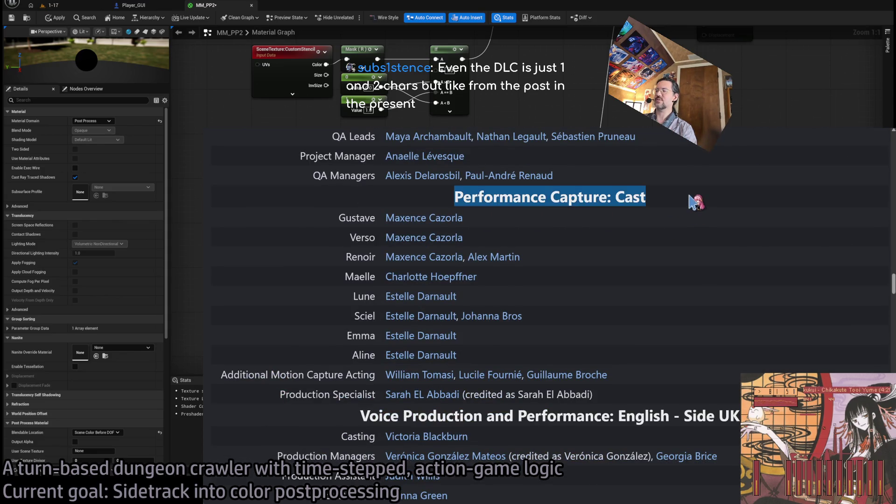
scroll(695, 205, up, 2)
scroll(695, 243, up, 2)
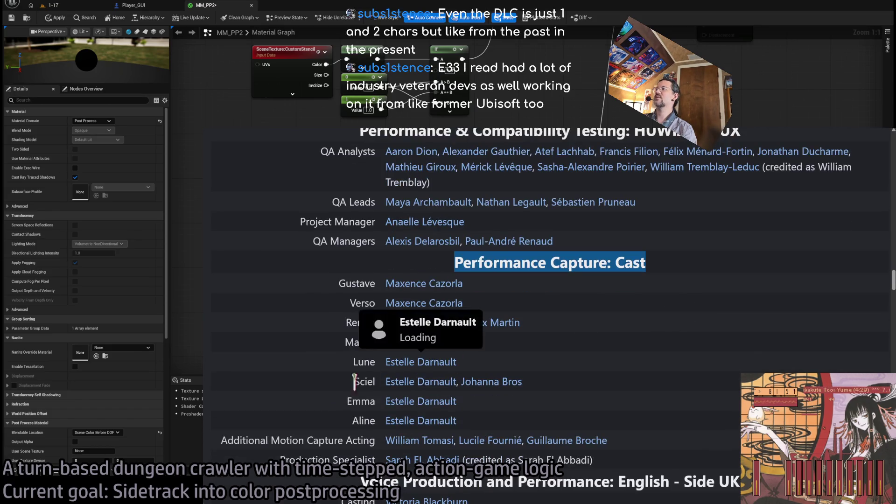
click(266, 296)
scroll(256, 265, down, 1)
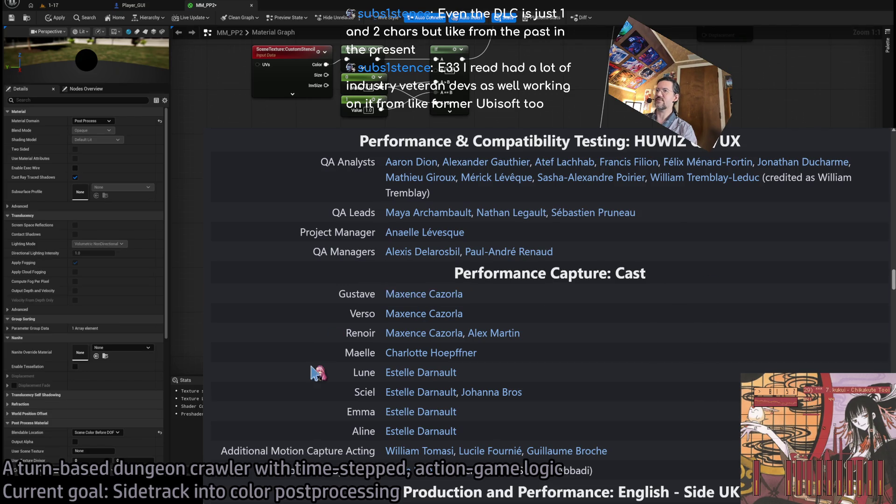
scroll(312, 371, down, 5)
scroll(287, 344, down, 5)
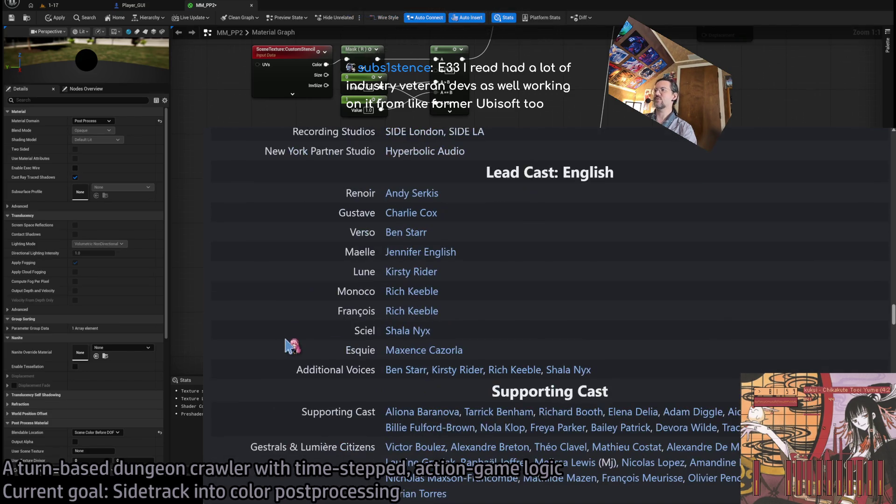
scroll(290, 345, down, 15)
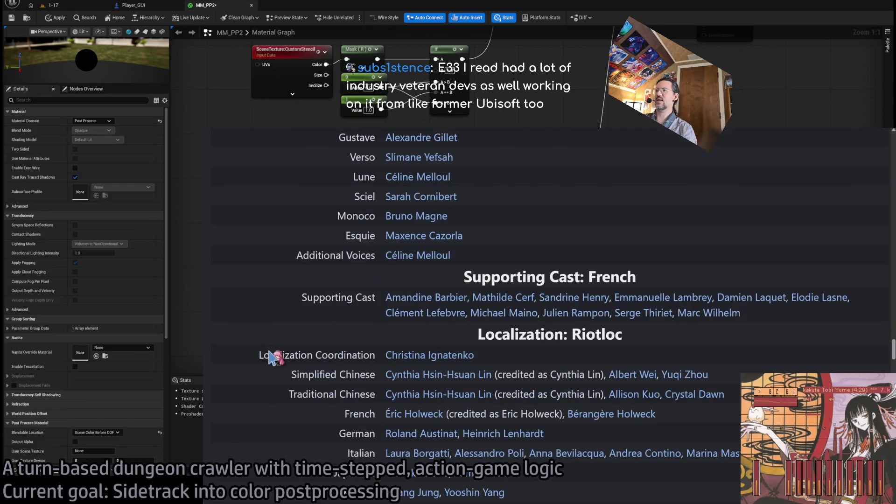
scroll(269, 350, down, 20)
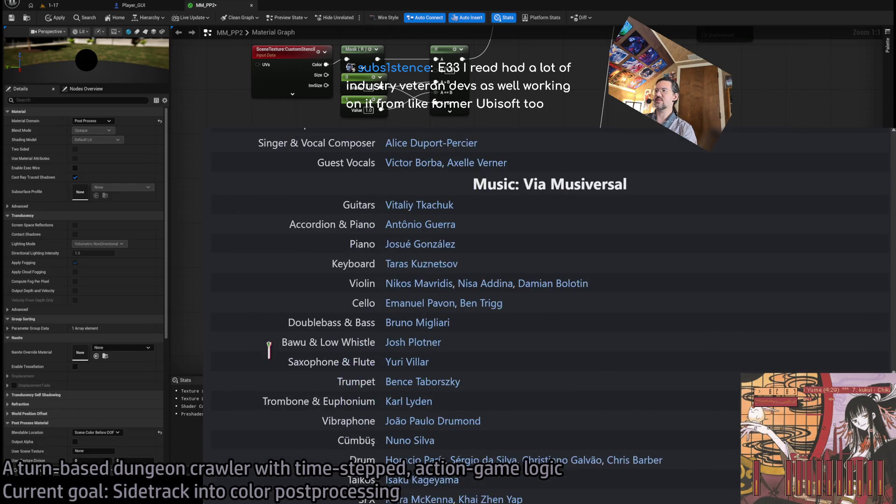
Scroll back up toward the Creative Direction section and drag-select a block of credits
scroll(267, 346, up, 5)
scroll(269, 350, down, 20)
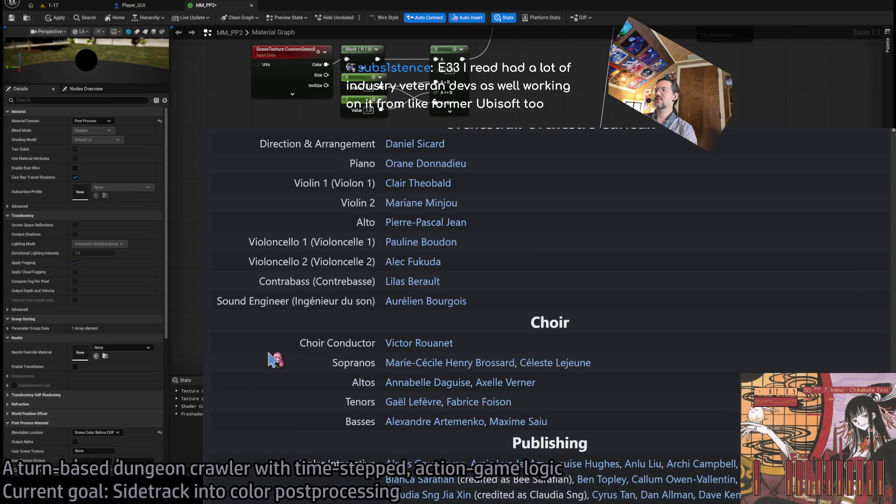
scroll(274, 359, down, 5)
scroll(272, 357, up, 5)
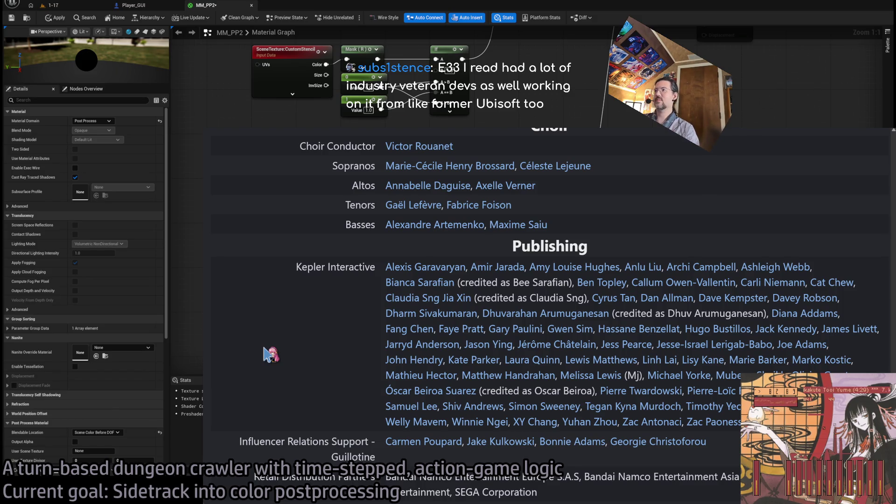
scroll(270, 356, down, 20)
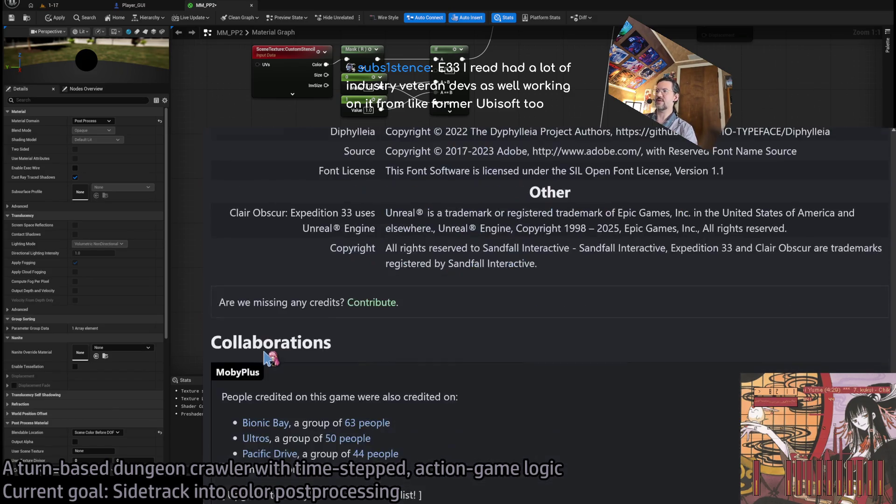
scroll(268, 357, up, 20)
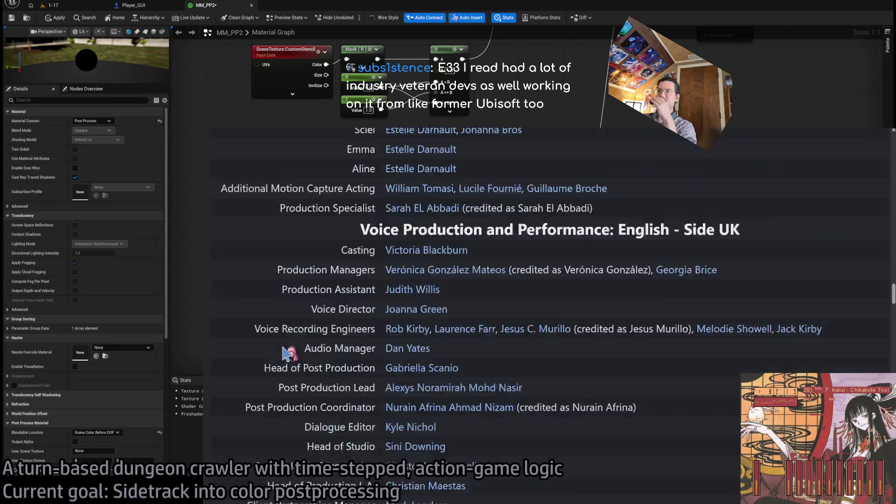
scroll(283, 349, up, 20)
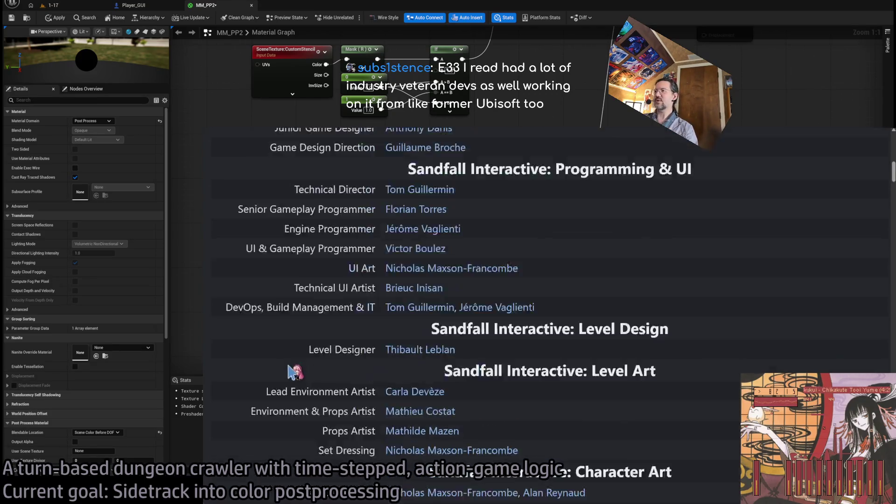
scroll(292, 368, up, 7)
scroll(442, 350, down, 1)
drag(274, 212, 693, 473)
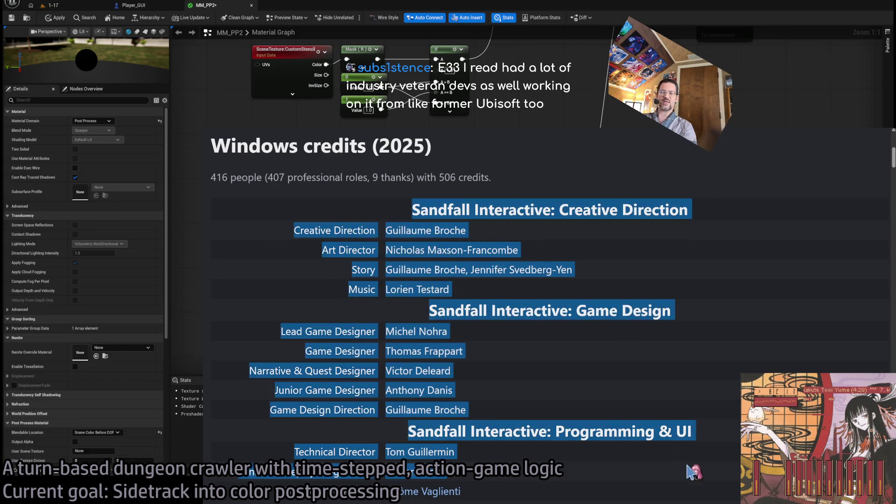
Clear the credits selections, including Level Art through Game Design, and scroll up to Creative Direction
click(557, 371)
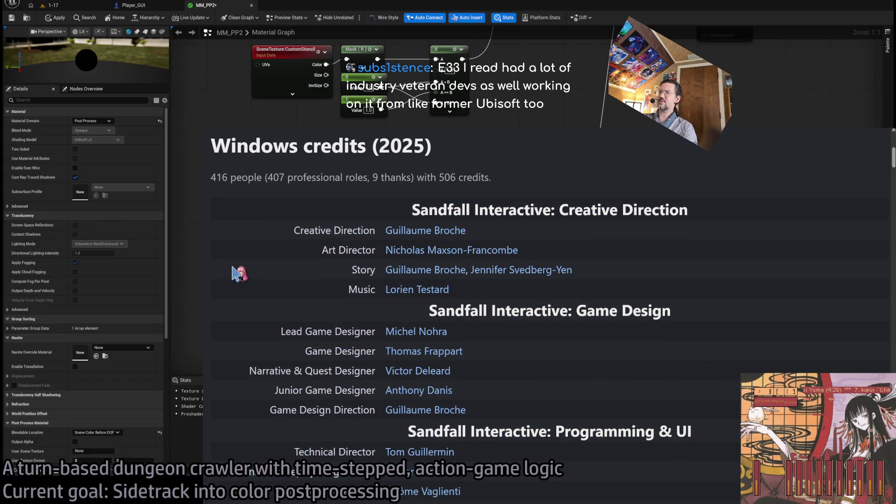
scroll(280, 292, down, 2)
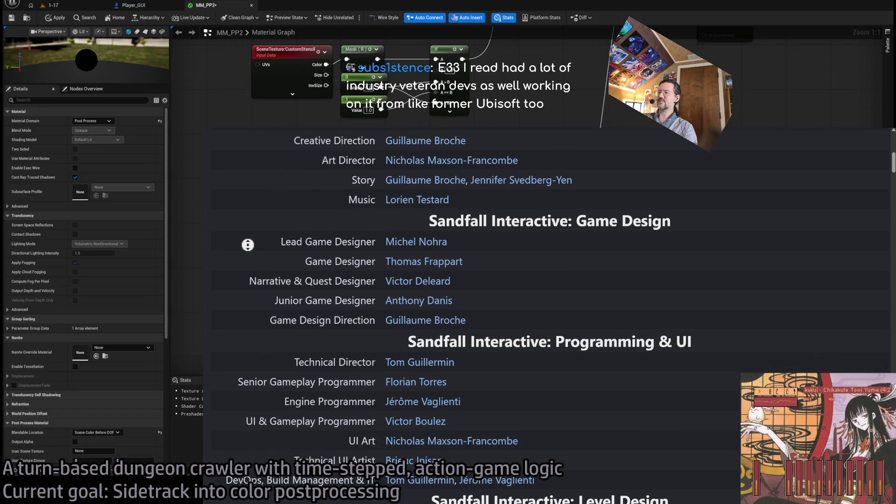
scroll(264, 261, down, 1)
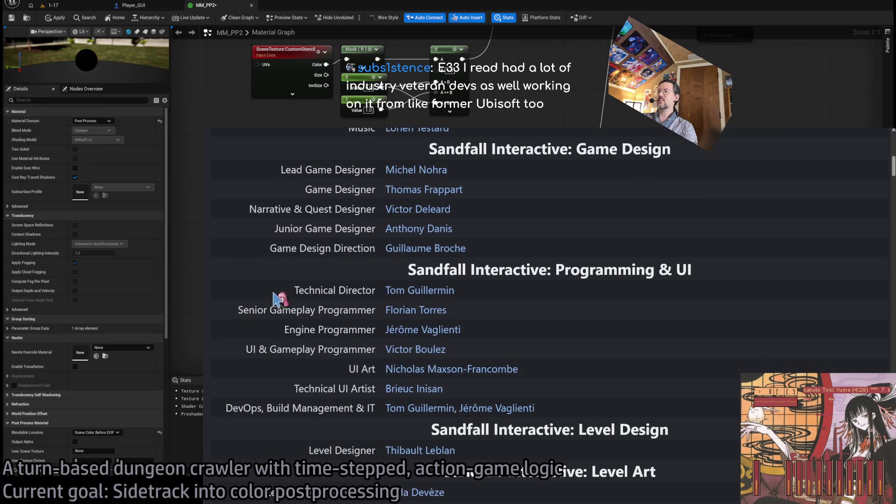
mouse_move(653, 472)
mouse_down()
mouse_move(510, 209)
mouse_move(416, 151)
mouse_move(734, 412)
mouse_move(690, 416)
mouse_move(475, 340)
mouse_move(335, 150)
mouse_move(357, 150)
mouse_move(644, 352)
mouse_move(702, 412)
mouse_up()
scroll(616, 376, up, 2)
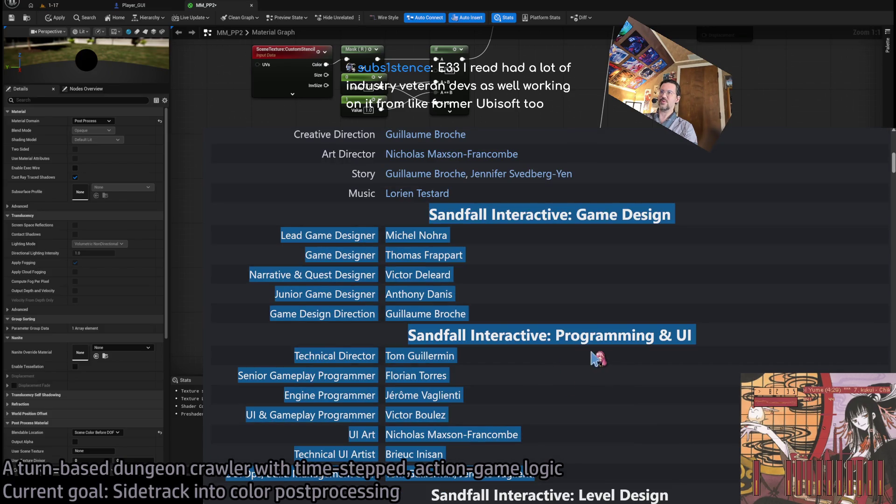
click(670, 430)
scroll(644, 448, up, 10)
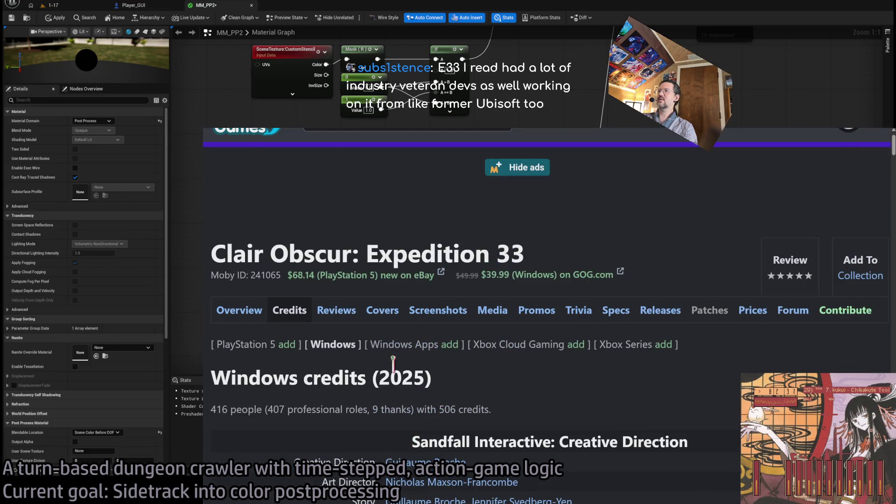
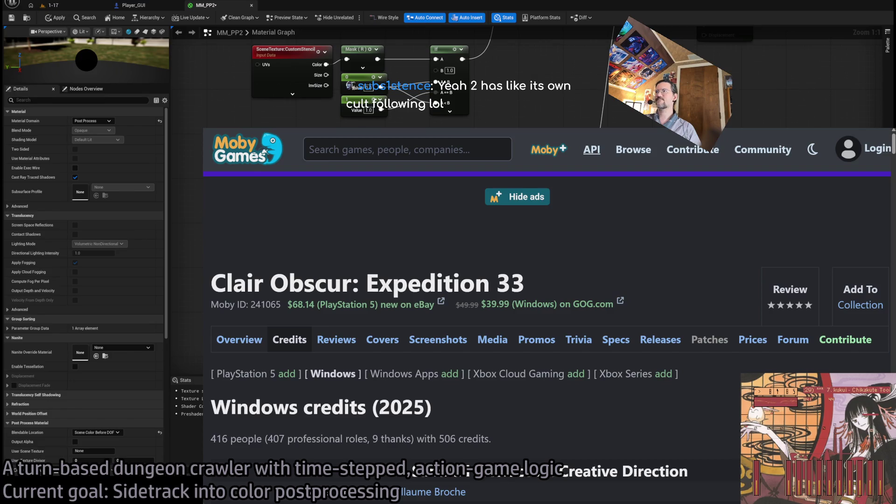
Read ChatGPT's reply recommending Blendable Location Before Tonemapping, then go back to the MM_PP2 graph
key(alt+Tab)
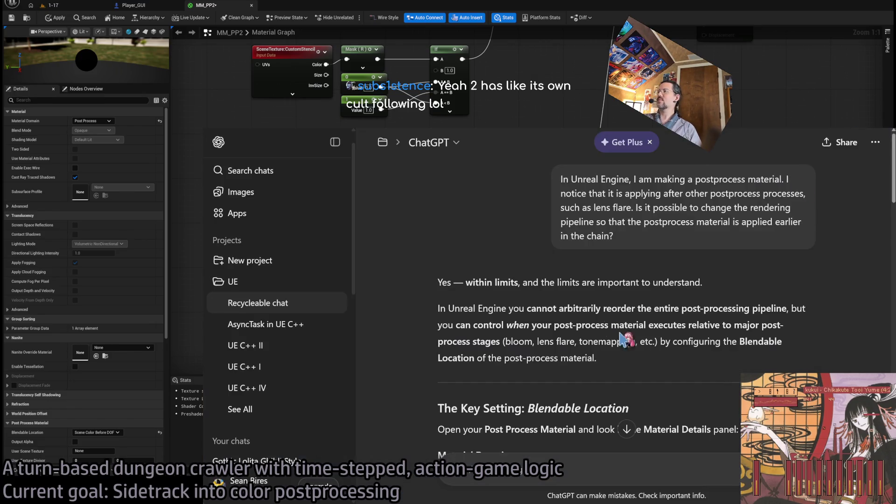
scroll(722, 342, down, 10)
scroll(721, 342, down, 10)
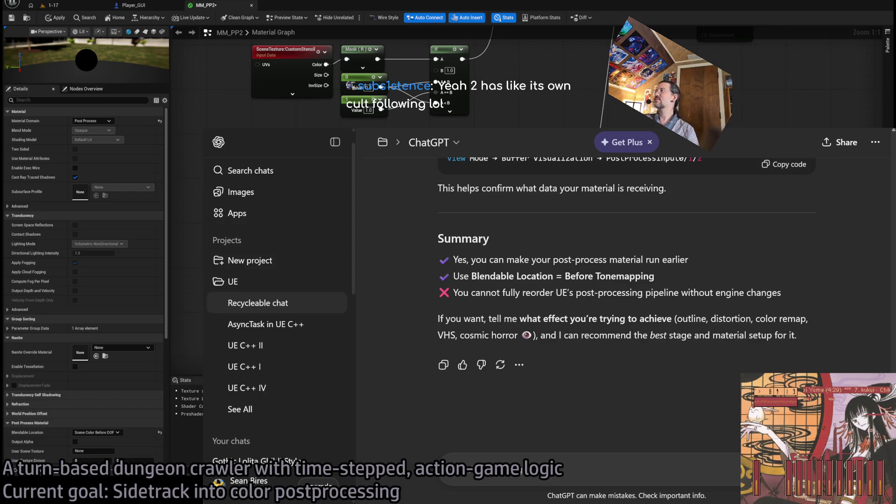
key(alt+Tab)
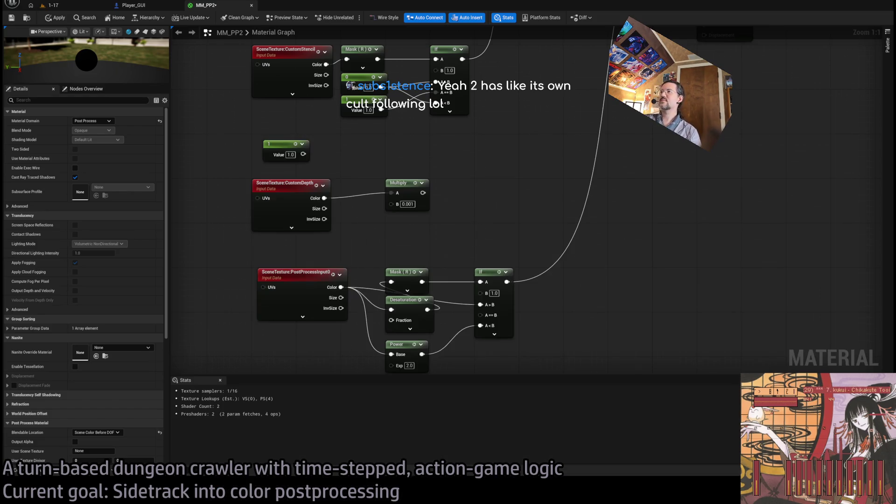
scroll(532, 166, down, 2)
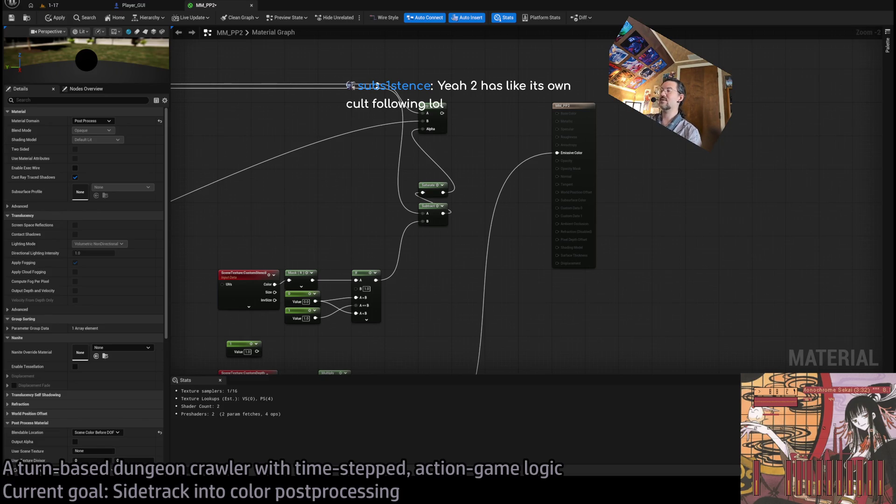
scroll(410, 184, up, 1)
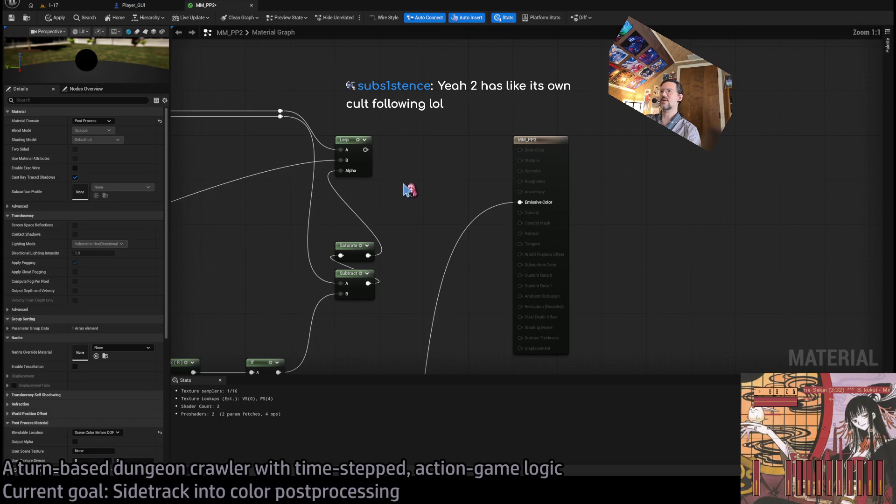
scroll(441, 200, up, 1)
drag(440, 199, 424, 256)
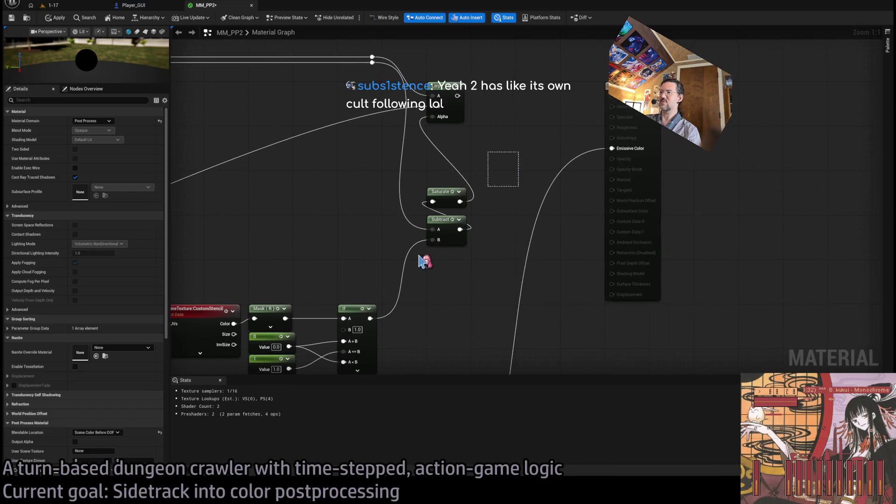
drag(504, 160, 342, 206)
scroll(411, 150, down, 5)
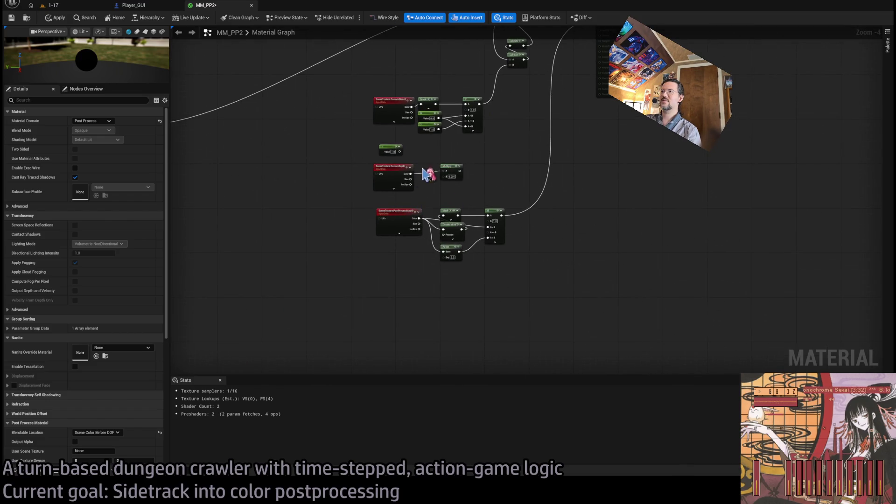
scroll(469, 145, up, 1)
scroll(457, 171, up, 2)
mouse_move(533, 229)
mouse_down()
mouse_move(507, 141)
mouse_move(340, 342)
mouse_move(299, 348)
mouse_up()
click(295, 247)
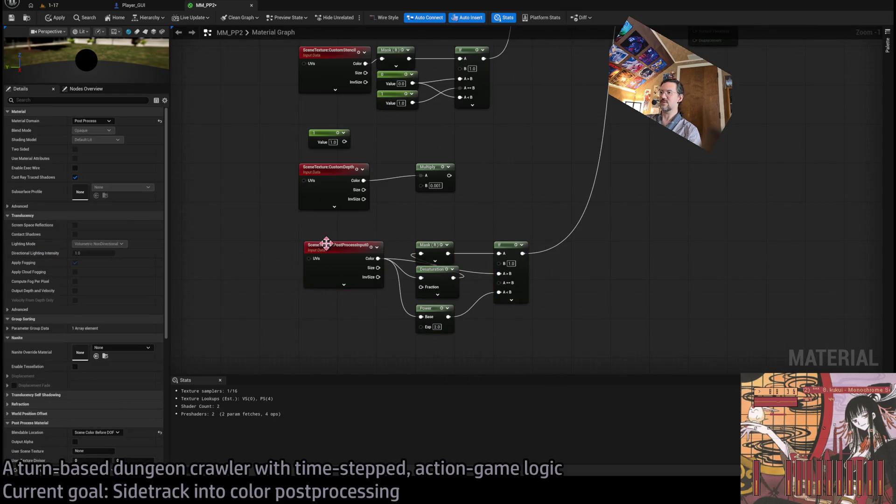
mouse_move(320, 246)
mouse_down()
mouse_move(311, 246)
mouse_move(340, 251)
mouse_up()
click(295, 271)
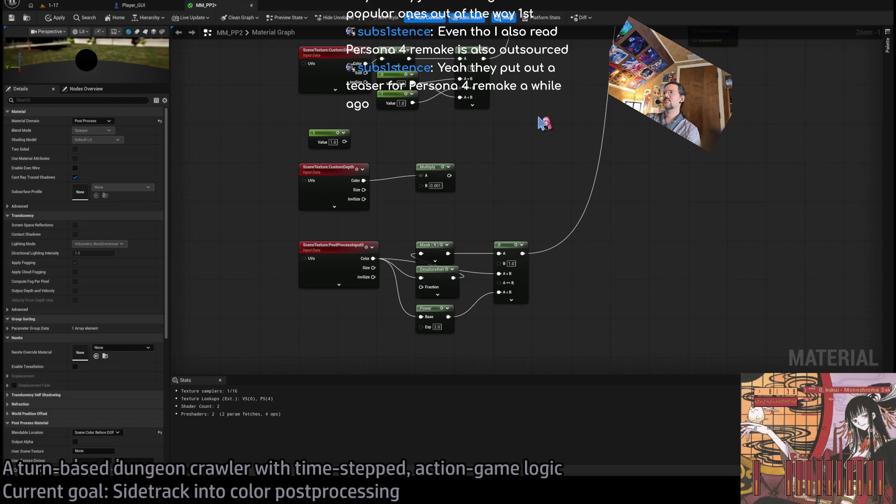
Inspect the constant 1 node near the Subtract and Saturate nodes
drag(544, 123, 496, 256)
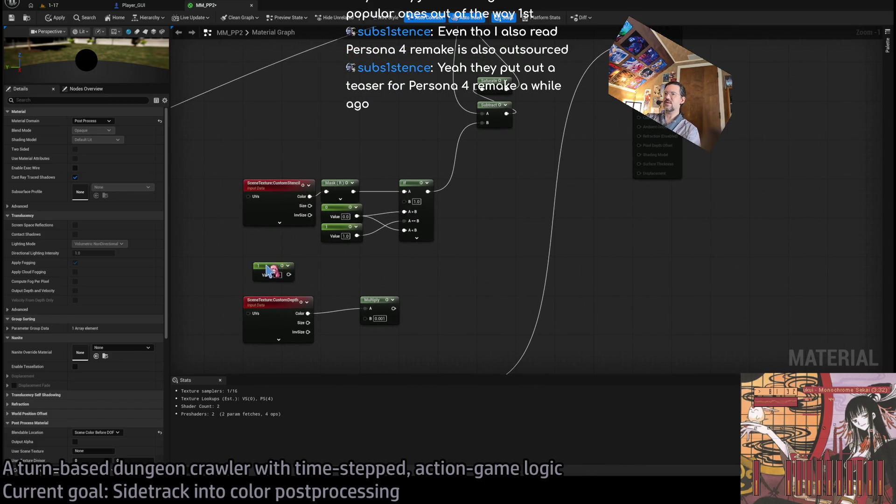
click(268, 270)
click(376, 266)
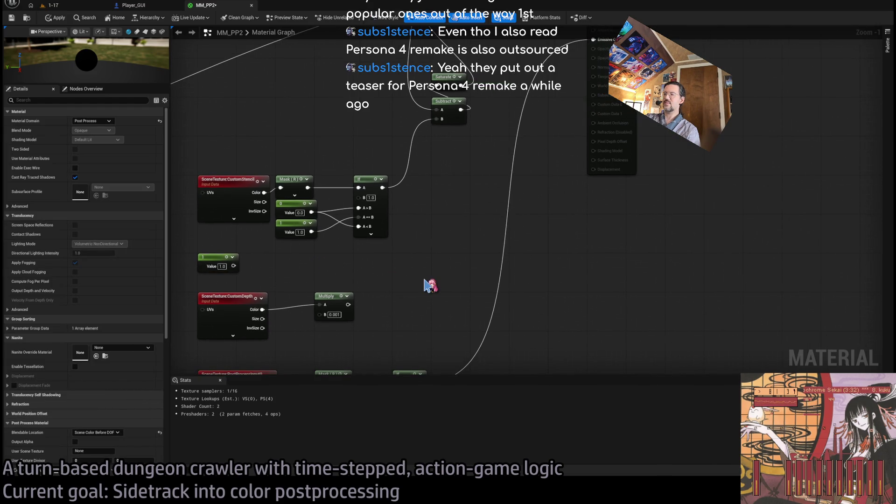
click(207, 267)
click(395, 277)
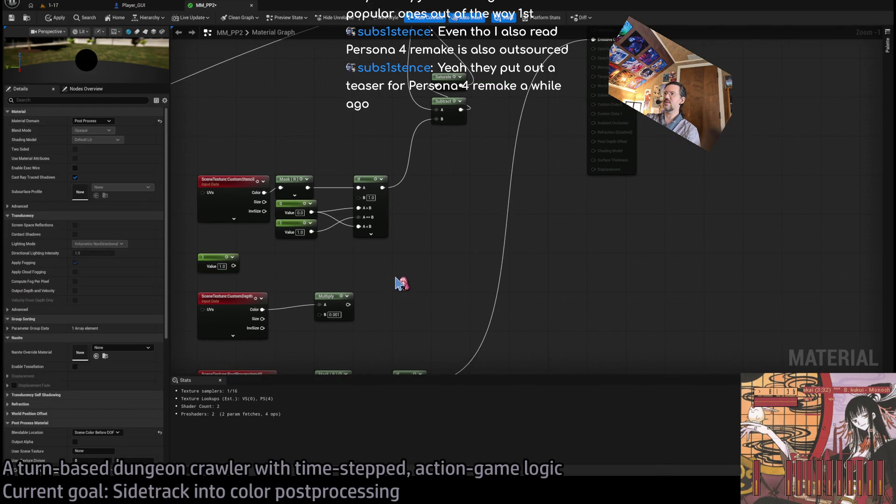
drag(412, 276, 427, 278)
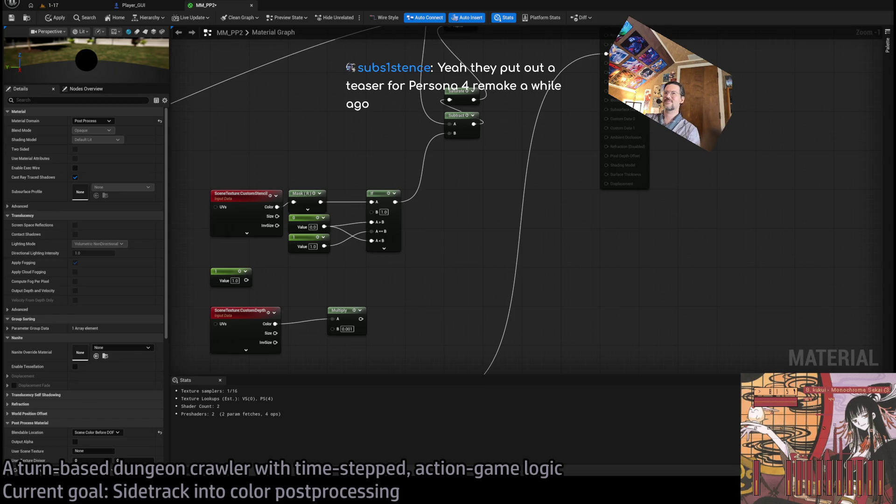
Move the stencil, depth and PostProcessInput0 node groups up together
scroll(456, 196, down, 2)
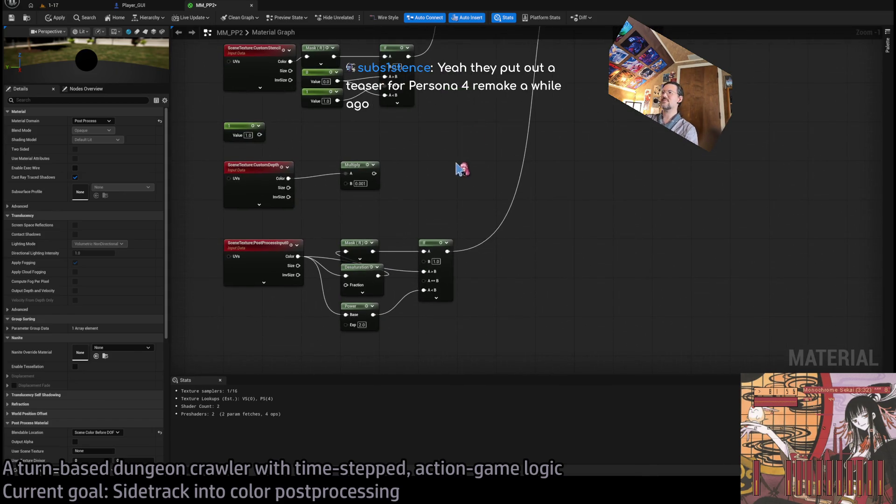
scroll(443, 280, up, 2)
scroll(438, 321, down, 2)
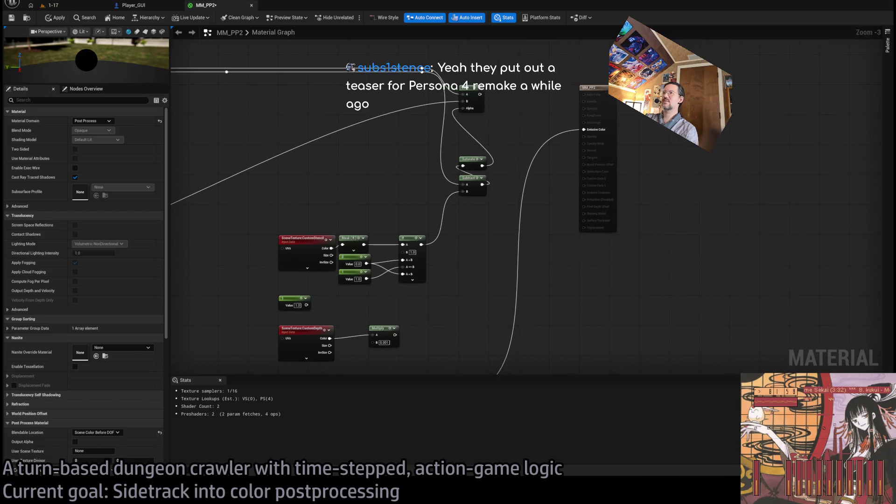
mouse_move(271, 150)
mouse_down()
mouse_move(459, 345)
mouse_move(480, 380)
mouse_move(472, 334)
mouse_up()
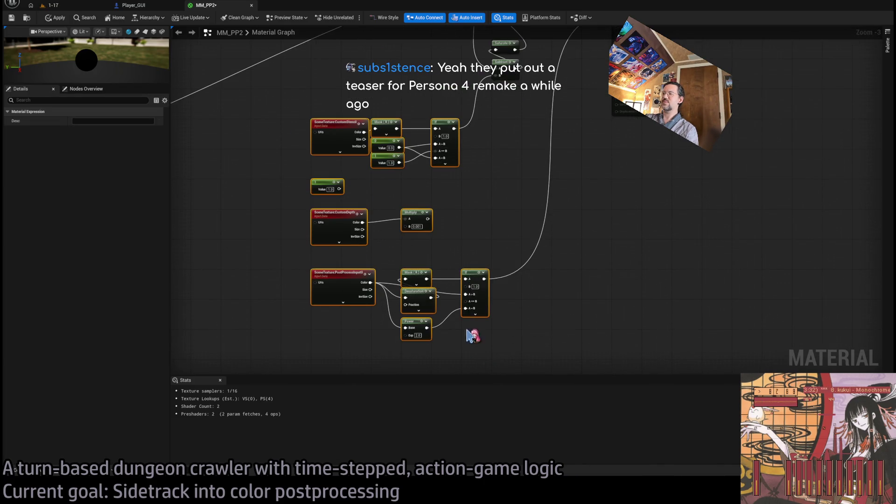
drag(332, 179, 333, 119)
click(467, 220)
Reposition the Multiply node near CustomDepth, then view the running 1-17 level
scroll(448, 210, up, 2)
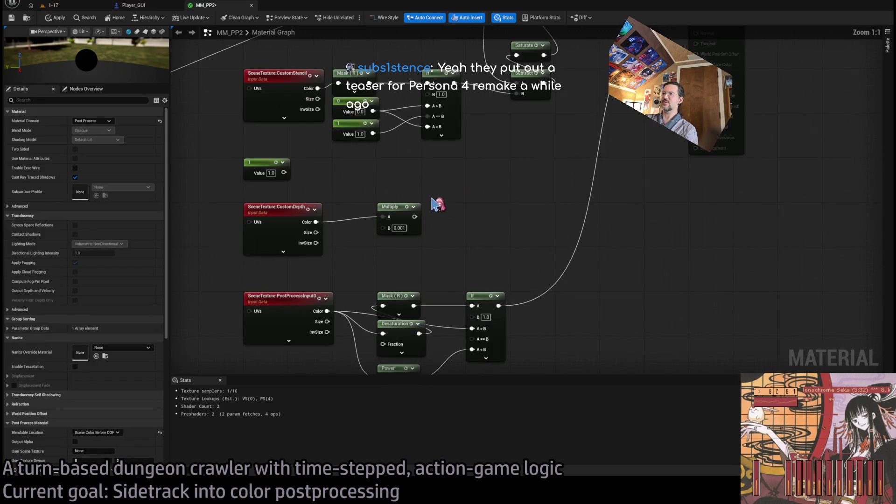
scroll(428, 234, up, 1)
mouse_move(428, 235)
mouse_down()
mouse_move(430, 280)
mouse_move(526, 230)
mouse_move(531, 239)
mouse_move(500, 252)
mouse_up()
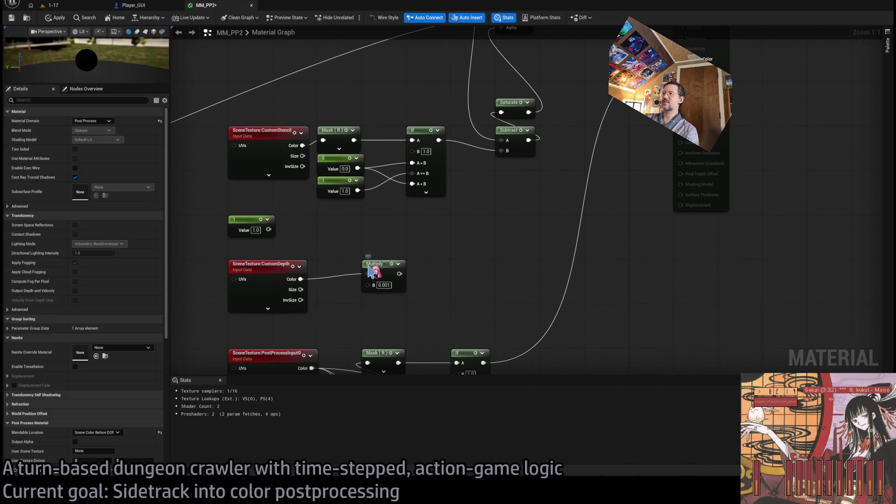
drag(371, 268, 326, 268)
drag(406, 250, 402, 292)
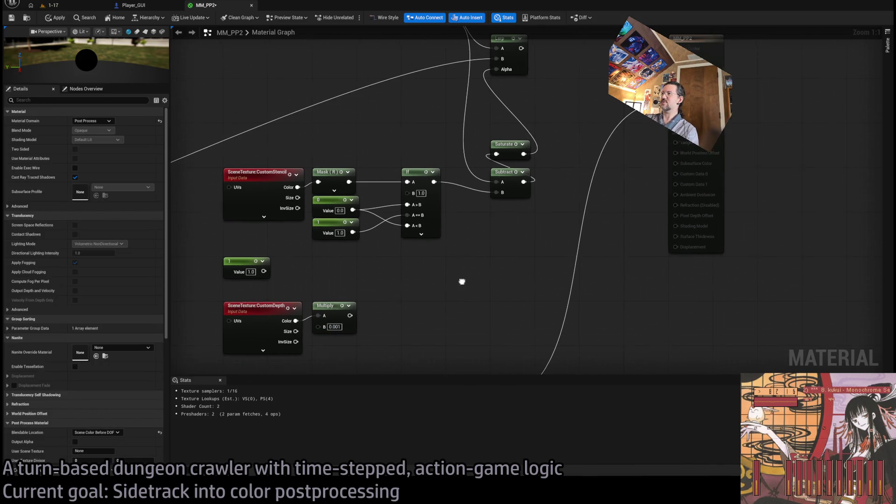
drag(462, 281, 507, 251)
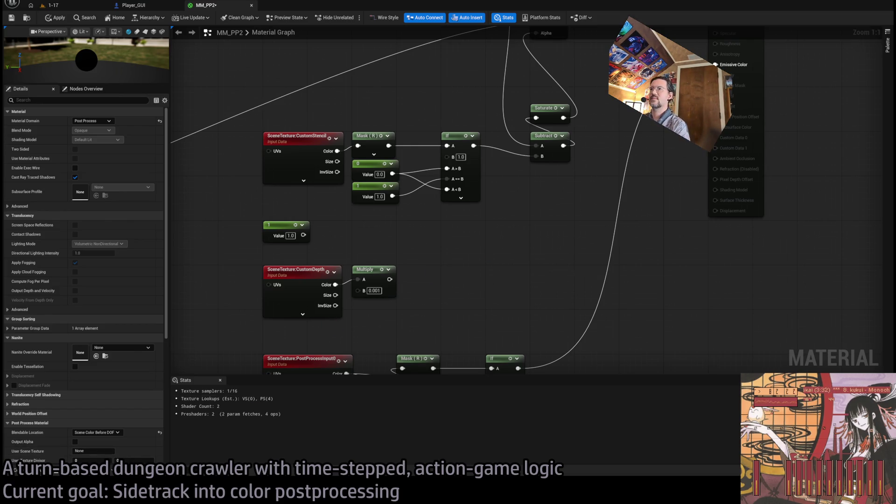
drag(504, 278, 480, 199)
drag(350, 195, 395, 196)
click(444, 178)
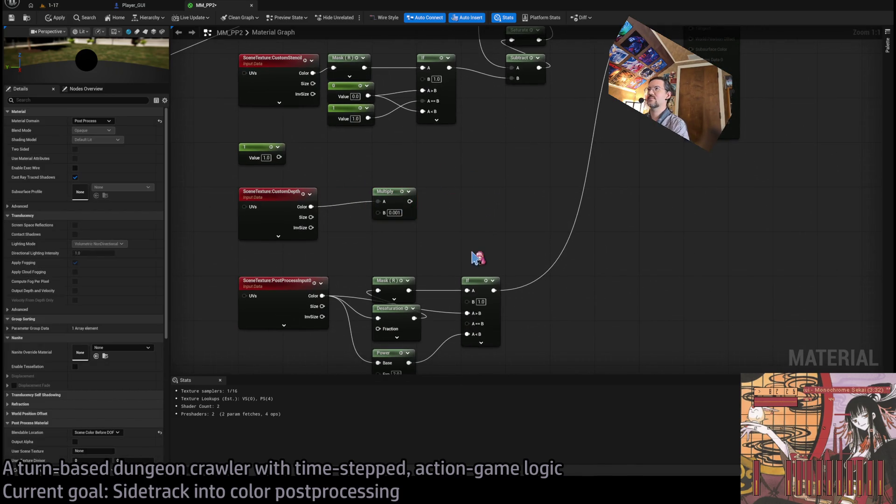
mouse_move(536, 261)
mouse_down()
mouse_move(490, 250)
mouse_move(536, 242)
mouse_move(528, 234)
mouse_up()
click(75, 5)
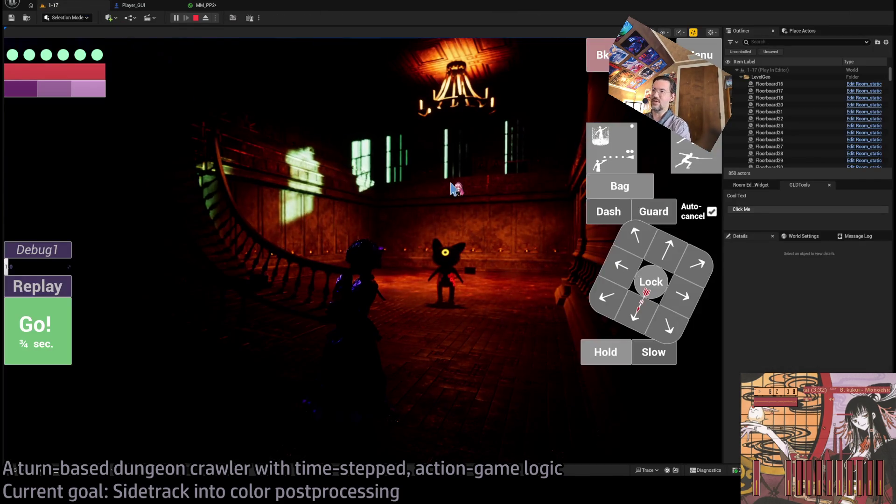
Compare the running 1-17 level with MM_PP2's post-process colour nodes and select the Power node
click(490, 215)
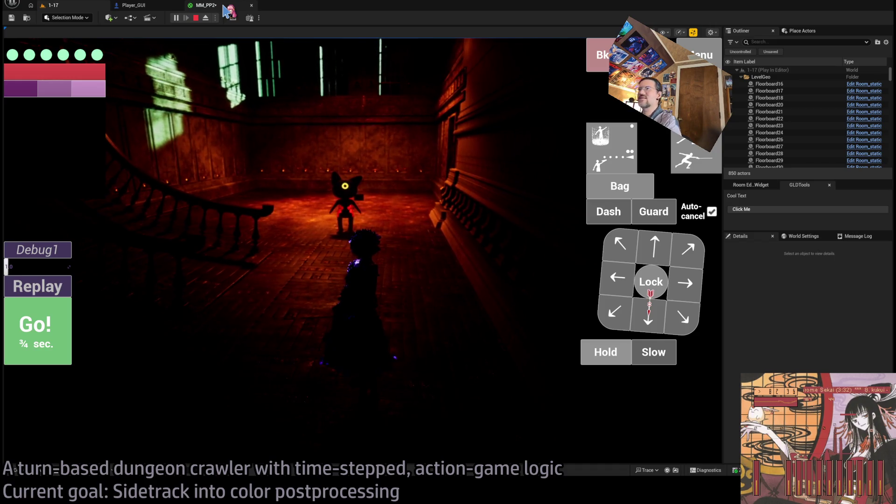
click(227, 10)
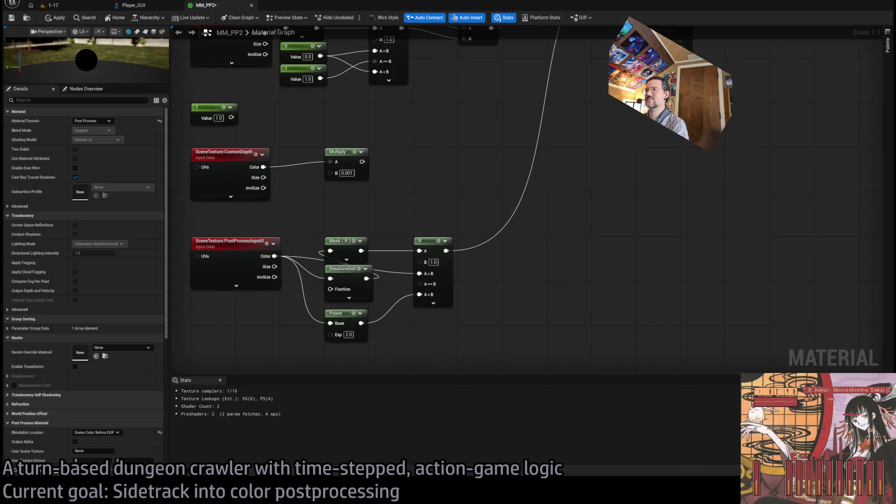
drag(448, 327, 476, 288)
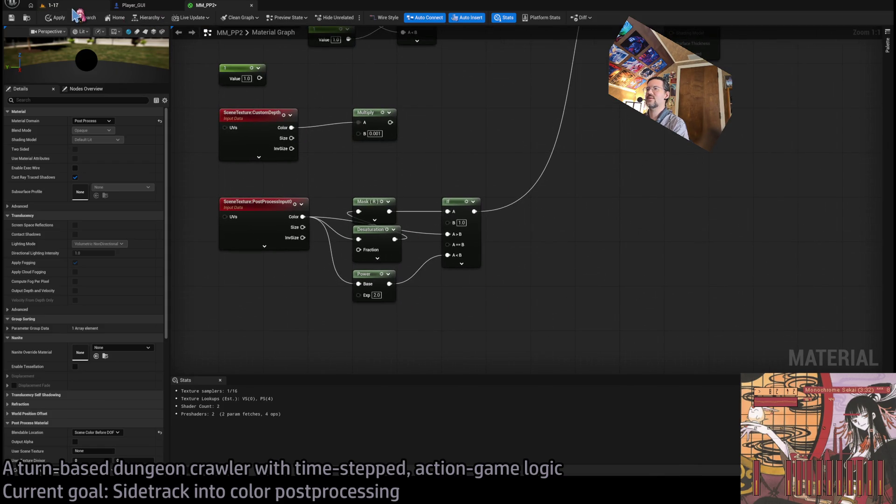
click(72, 9)
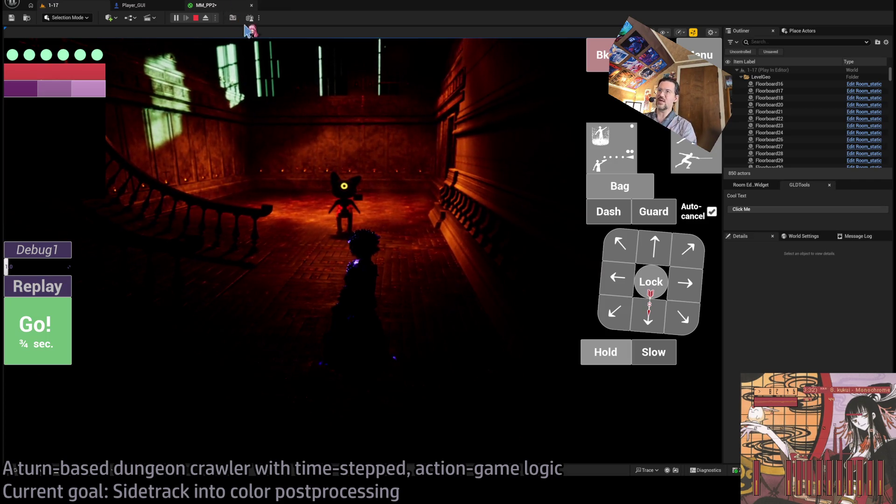
click(206, 5)
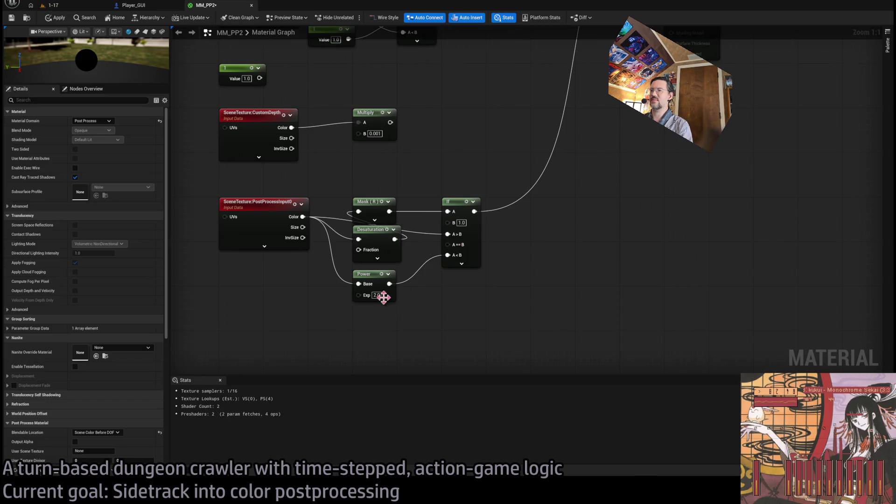
drag(424, 315, 350, 273)
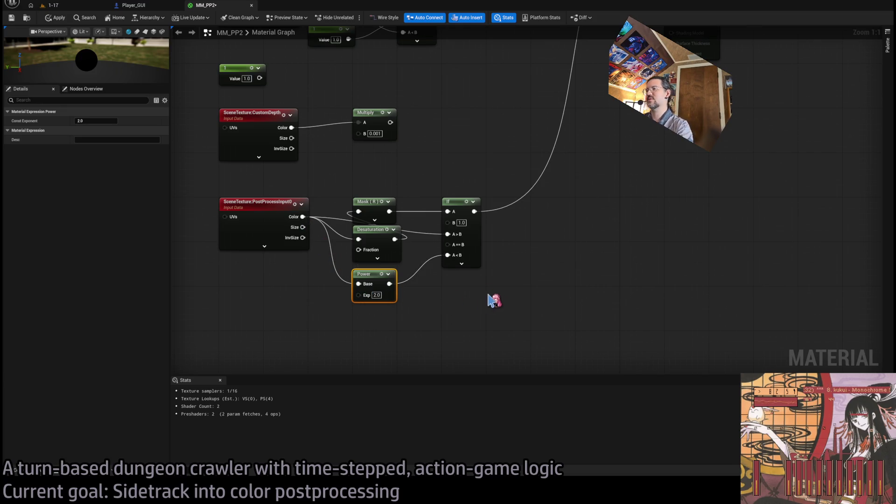
Check the 1-17 level again, then pan MM_PP2 to the Depth comment group
click(110, 8)
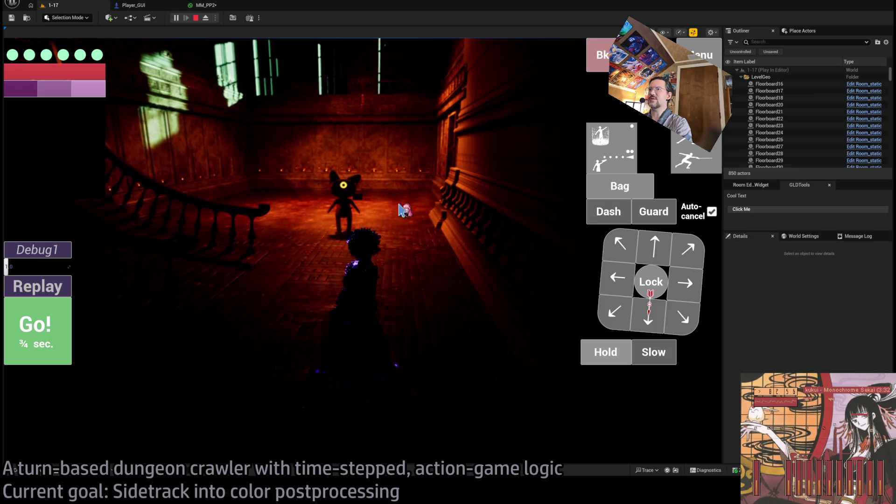
click(206, 7)
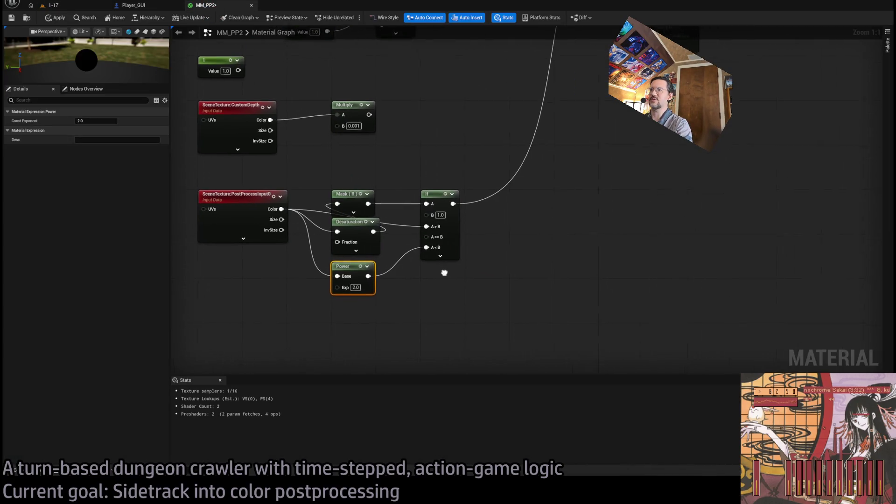
scroll(457, 242, down, 2)
drag(457, 243, 668, 262)
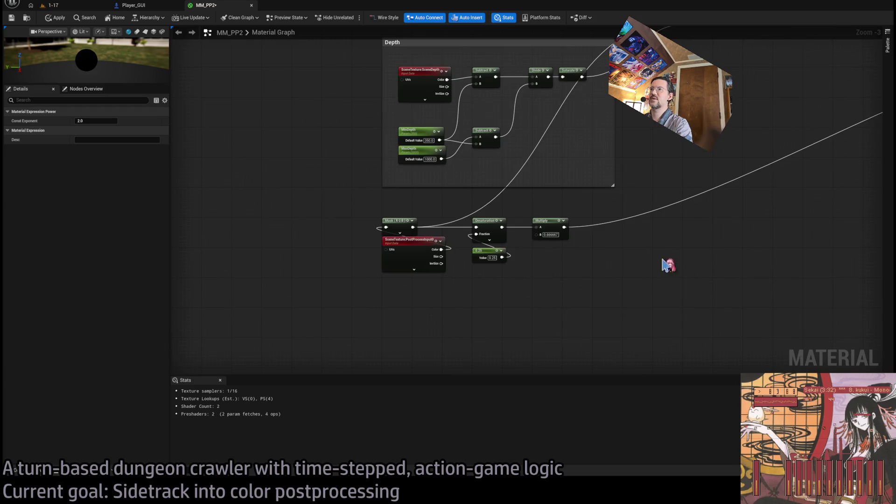
Paste the Desaturation, 0.25 and Multiply chain and feed Power's output into it
mouse_move(610, 260)
mouse_down()
mouse_move(452, 302)
mouse_move(348, 250)
mouse_up()
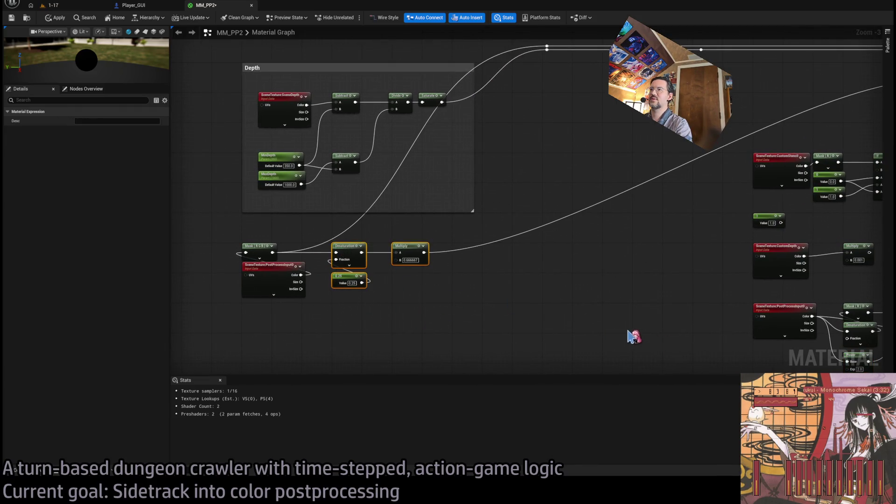
drag(632, 336, 180, 284)
scroll(442, 288, up, 3)
key(ctrl+v)
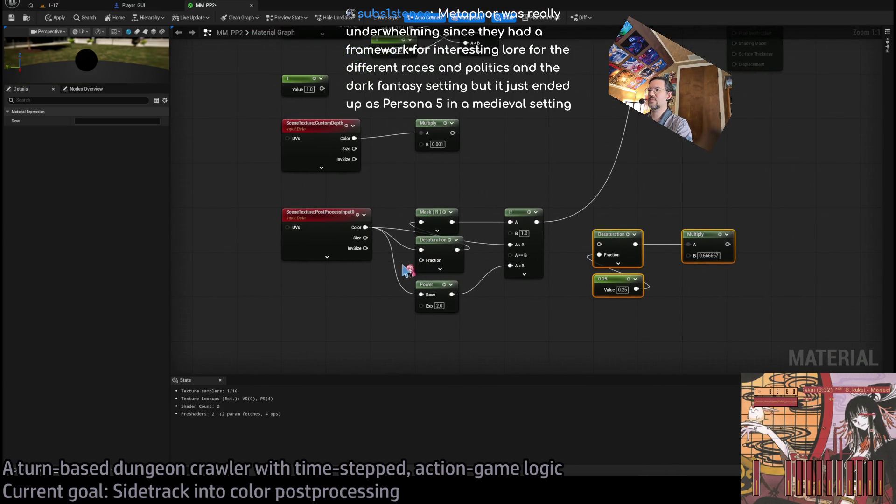
mouse_move(452, 294)
mouse_down()
mouse_move(598, 256)
mouse_move(600, 244)
mouse_up()
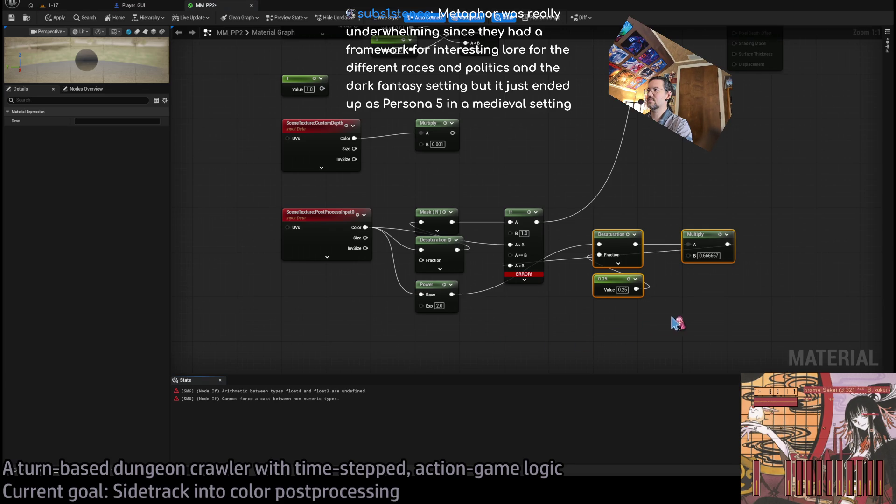
Position the pasted desaturation nodes under the If node beside Power
drag(722, 322, 604, 236)
drag(600, 285, 488, 365)
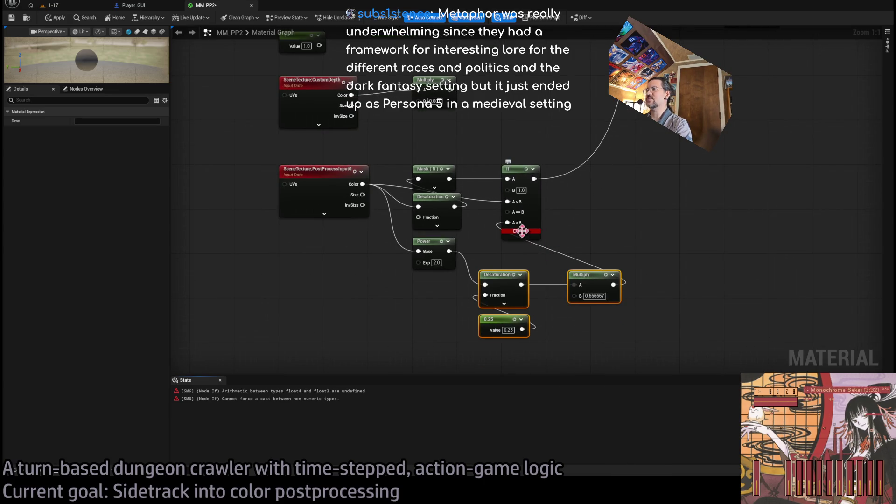
click(594, 234)
mouse_move(650, 336)
mouse_down()
mouse_move(488, 273)
mouse_move(521, 279)
mouse_move(532, 267)
mouse_up()
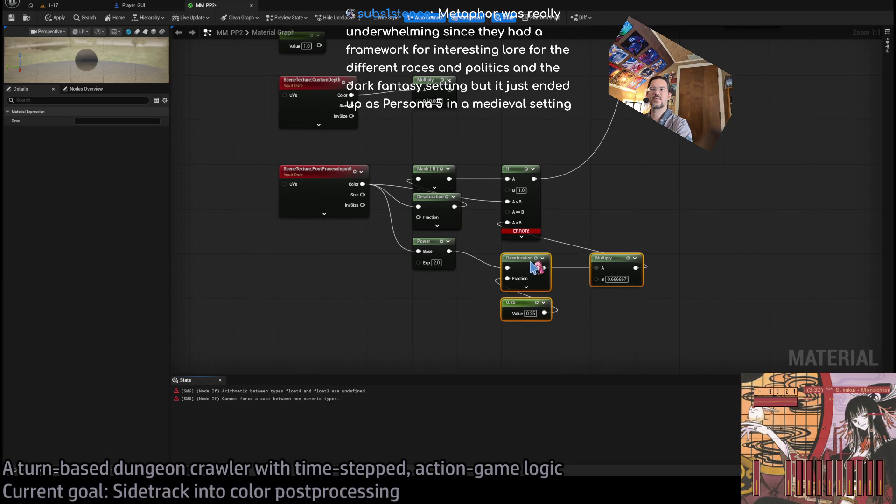
click(575, 248)
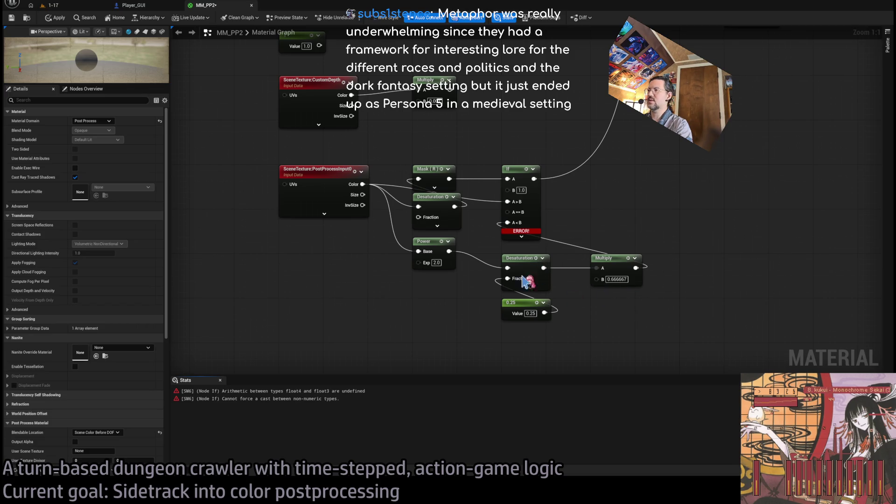
Duplicate the Mask (R) node, enable G and B, and wire Desaturation into it
click(427, 169)
key(ctrl+c)
key(ctrl+v)
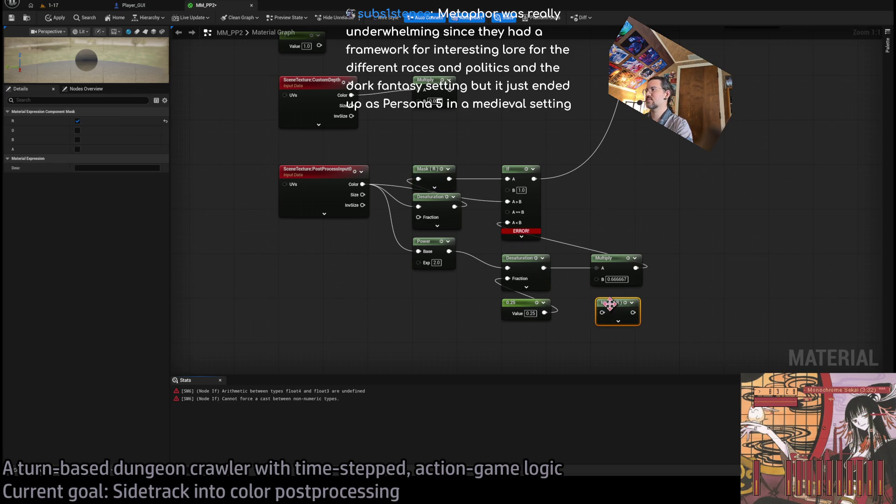
drag(610, 304, 605, 303)
click(77, 130)
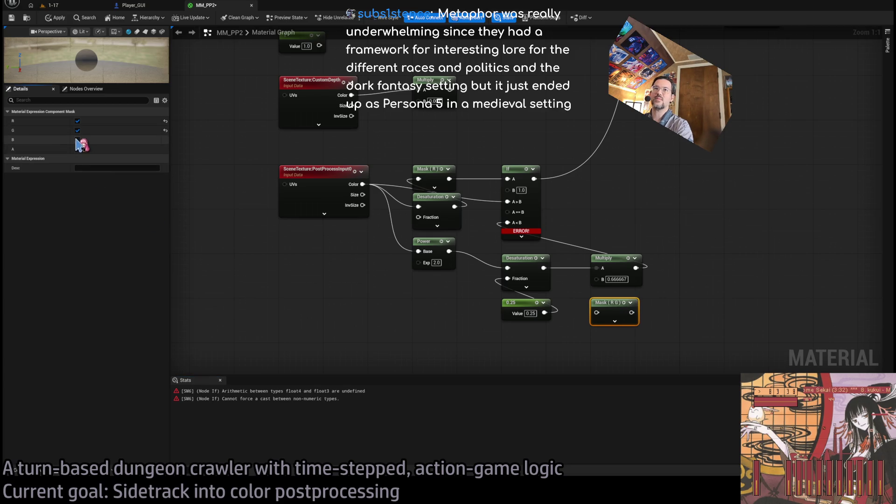
click(78, 139)
mouse_move(544, 268)
mouse_down()
mouse_move(597, 312)
mouse_move(597, 268)
mouse_up()
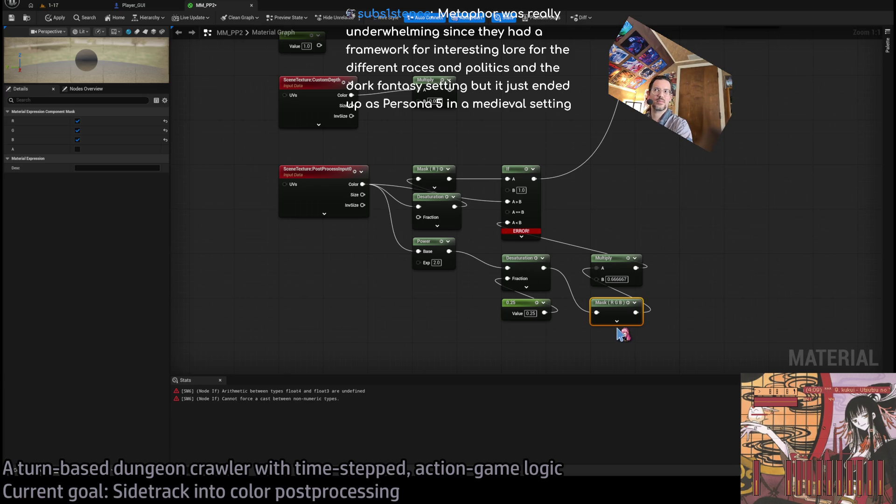
Connect Desaturation straight to Multiply's A, and feed scene colour into a re-pasted RGB mask
drag(439, 250, 441, 266)
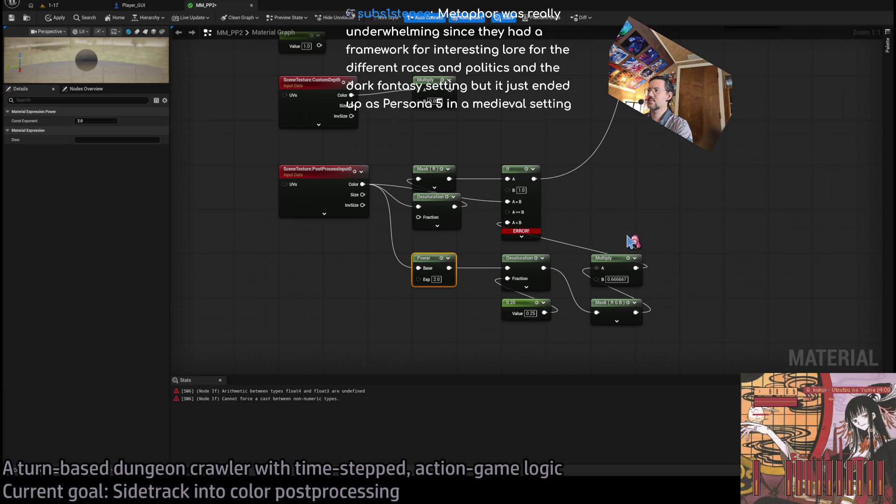
click(628, 238)
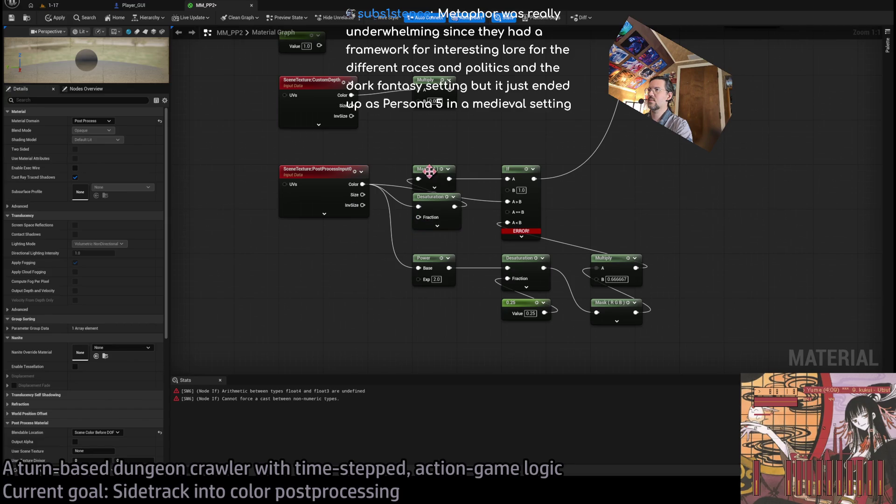
drag(432, 254, 437, 254)
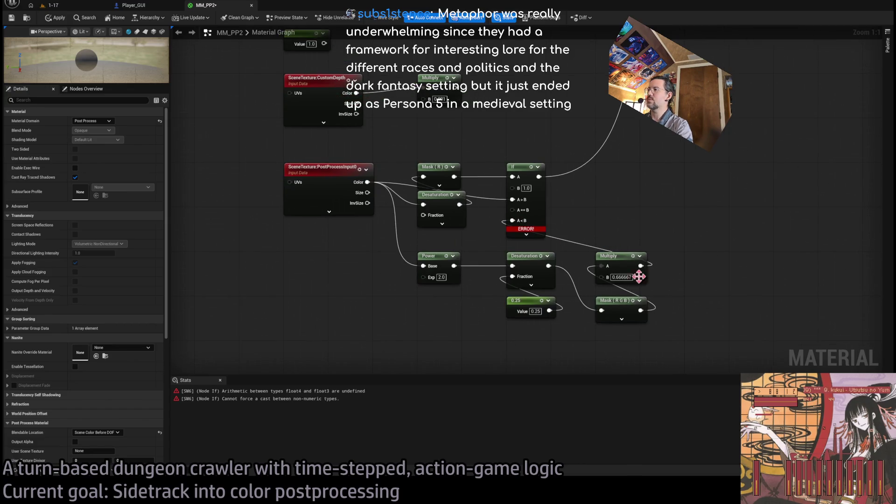
click(612, 315)
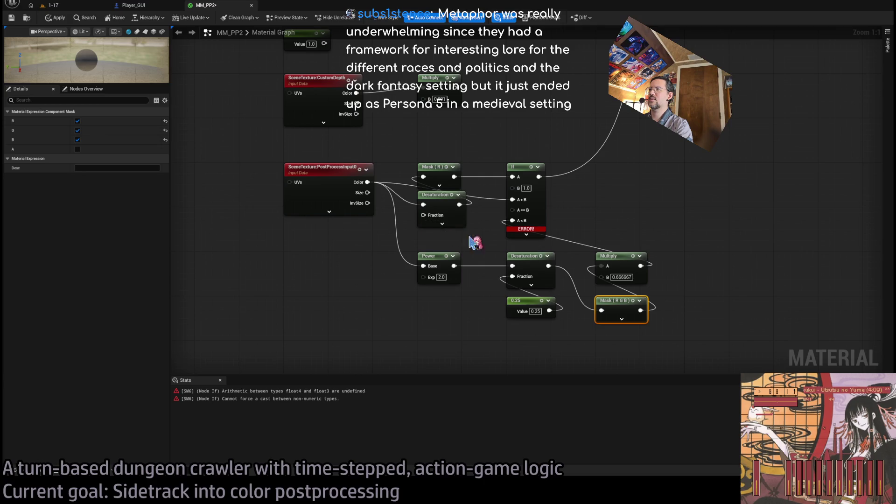
key(Delete)
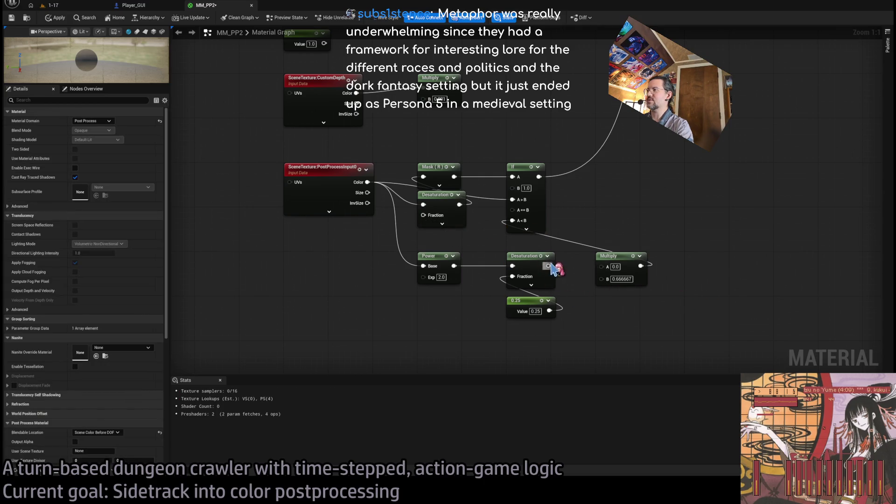
drag(549, 266, 602, 266)
key(ctrl+v)
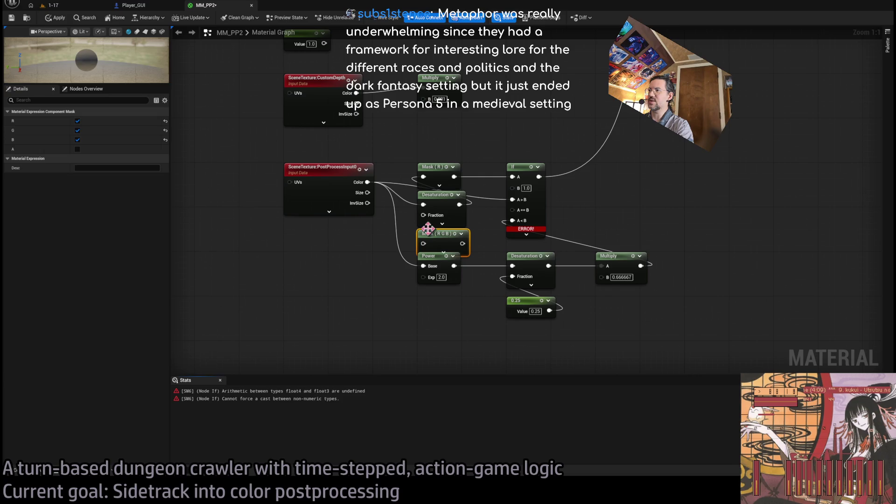
mouse_move(368, 182)
mouse_down()
mouse_move(425, 243)
mouse_move(513, 199)
mouse_up()
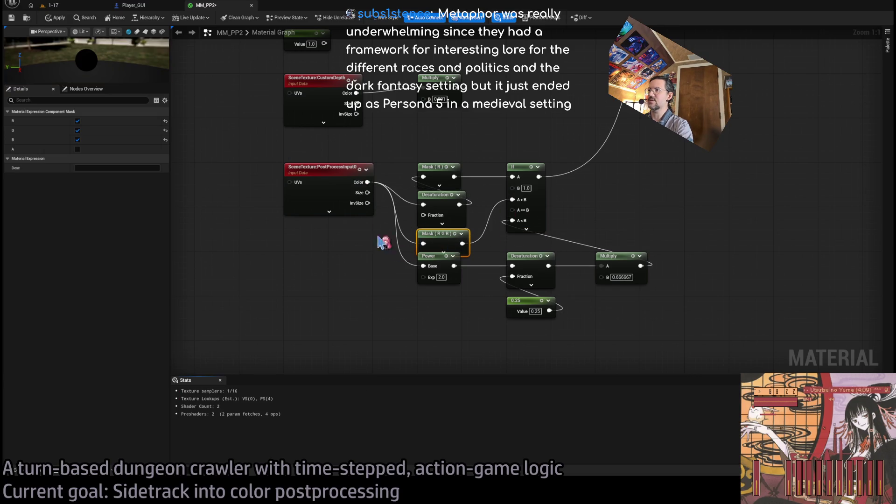
Preview the current grading in the running 1-17 level, then release input with Shift+F1
click(57, 6)
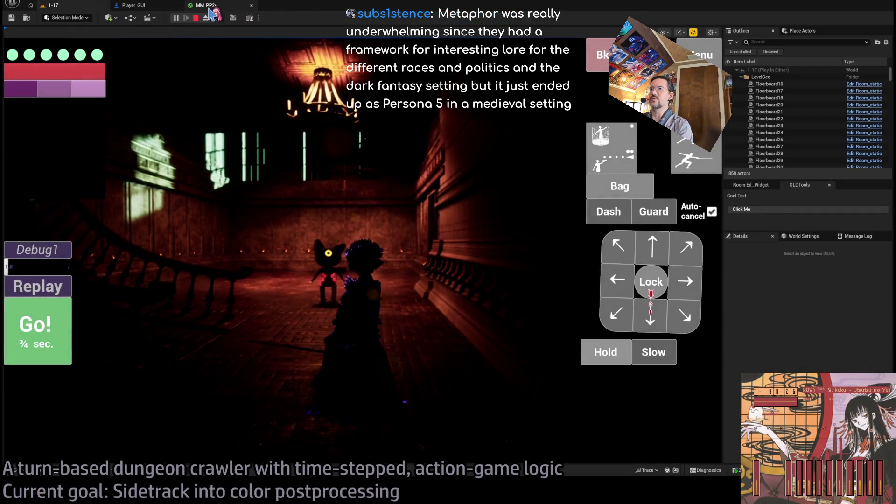
click(374, 205)
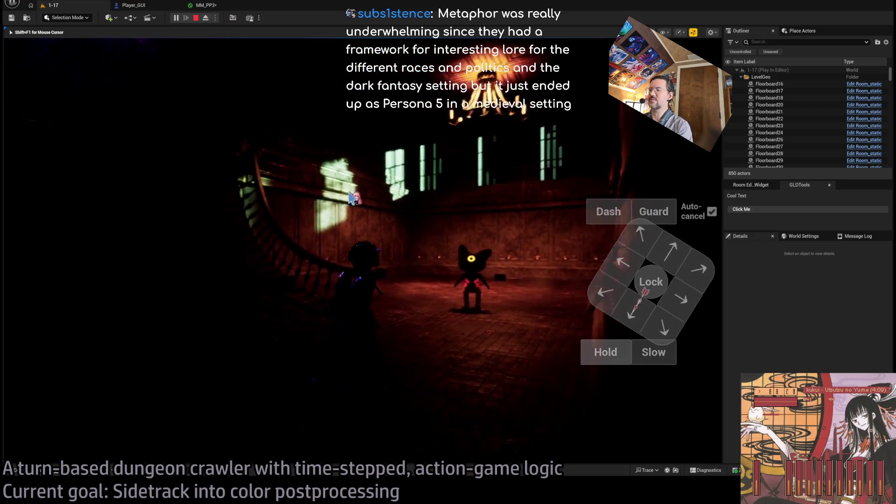
key(shift+F1)
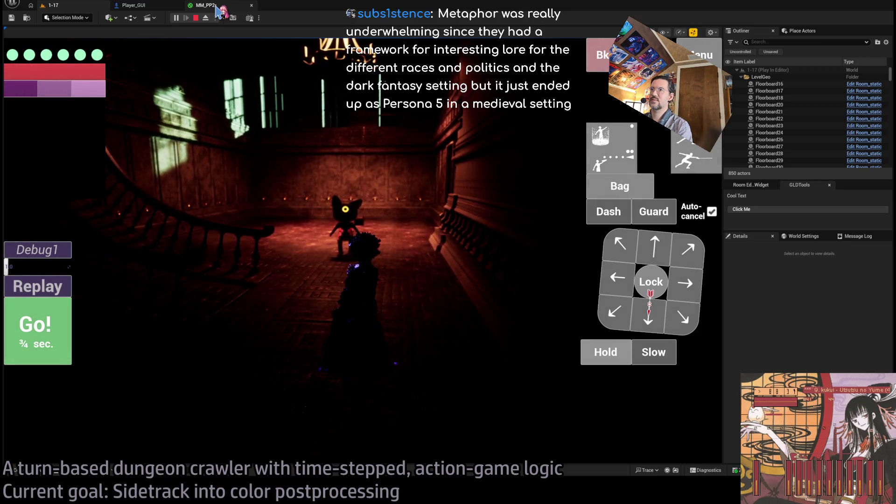
click(216, 7)
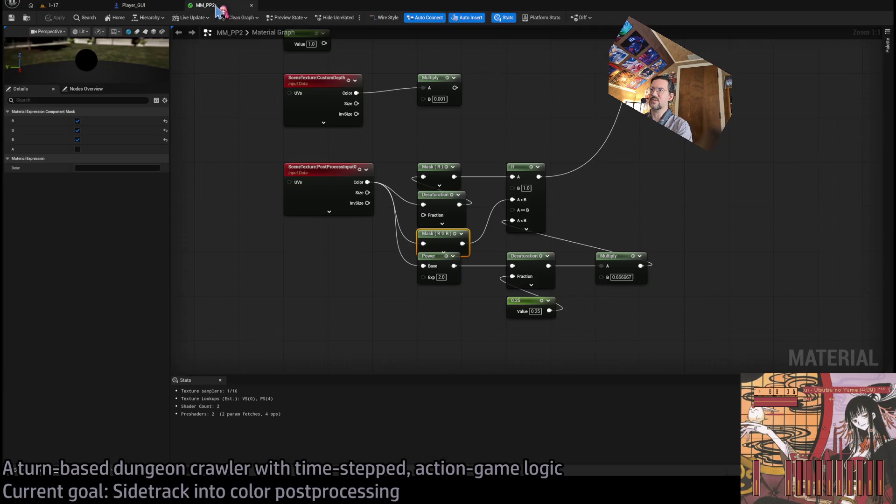
Change the desaturation constant to 0.5 and compare the result in game
click(536, 311)
text(0.5)
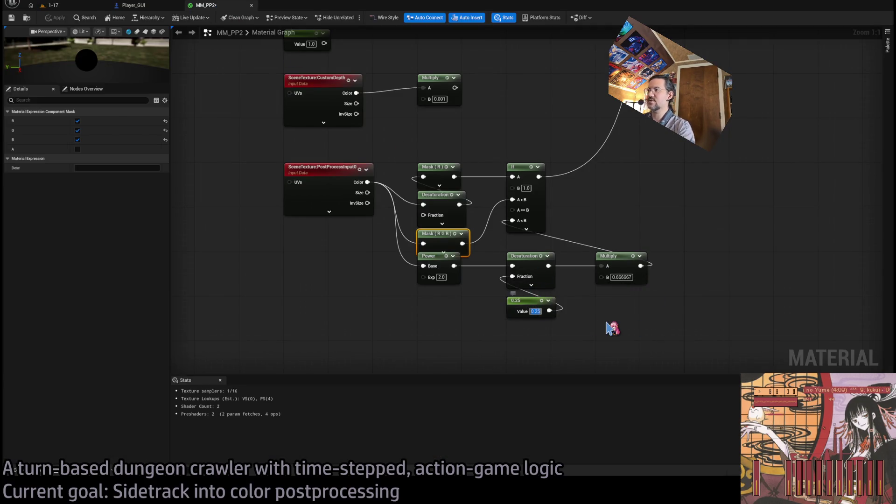
key(Return)
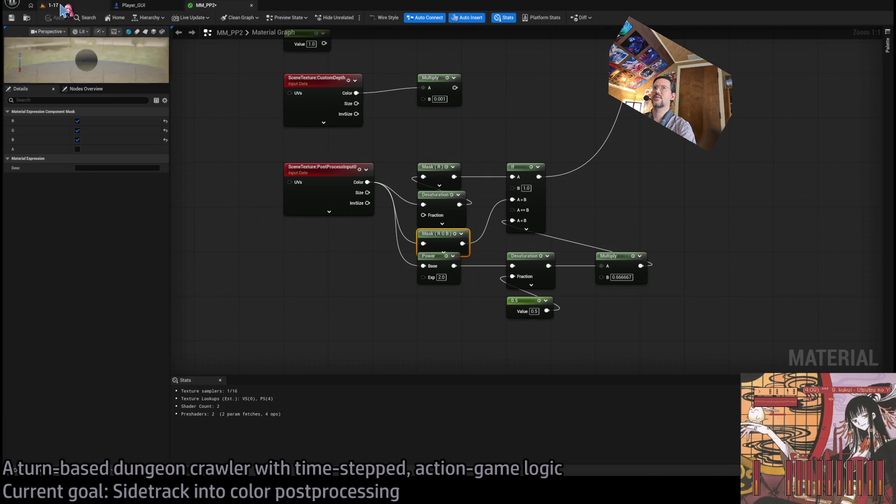
click(51, 5)
click(410, 169)
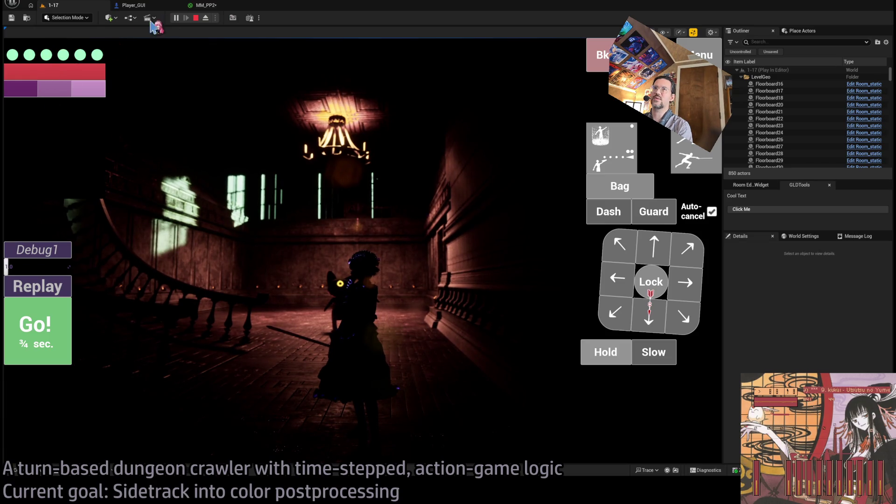
click(215, 6)
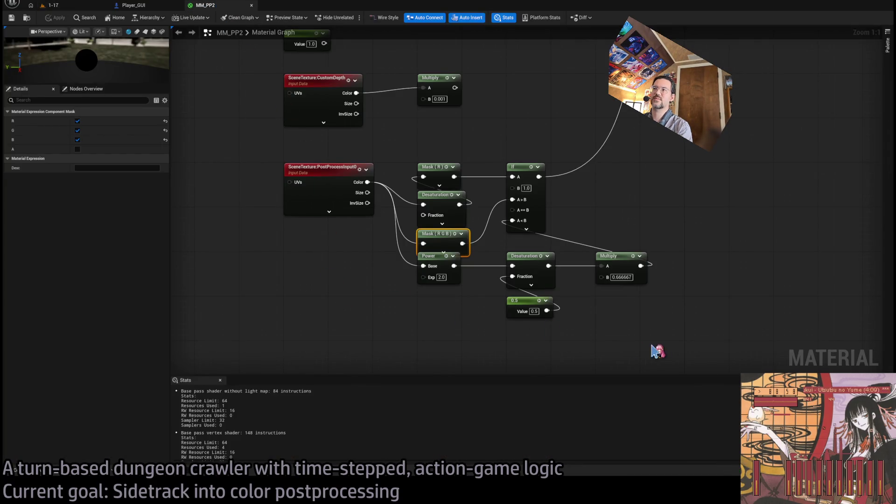
Select the Power, Desaturation, Multiply and 0.5 nodes, then recentre the node chain
mouse_move(657, 351)
mouse_down()
mouse_move(420, 259)
mouse_move(433, 285)
mouse_move(433, 276)
mouse_up()
click(430, 325)
drag(430, 326, 447, 316)
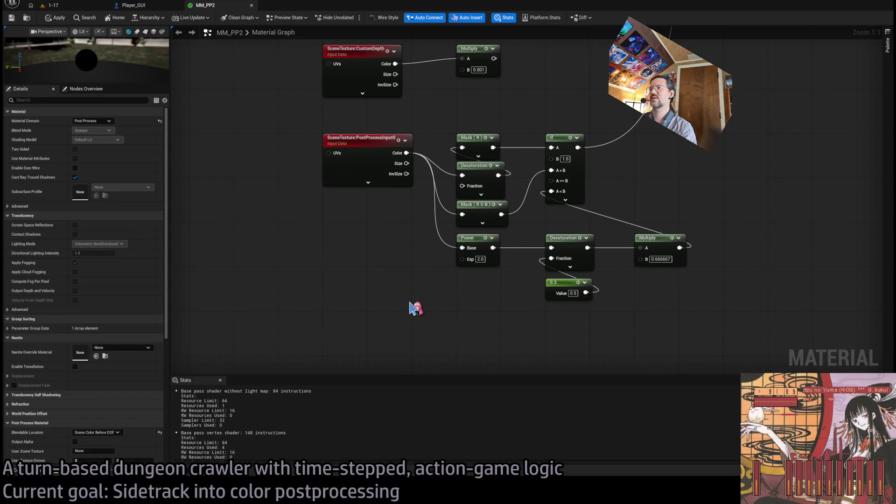
mouse_move(414, 306)
mouse_down()
mouse_move(410, 276)
mouse_move(386, 251)
mouse_up()
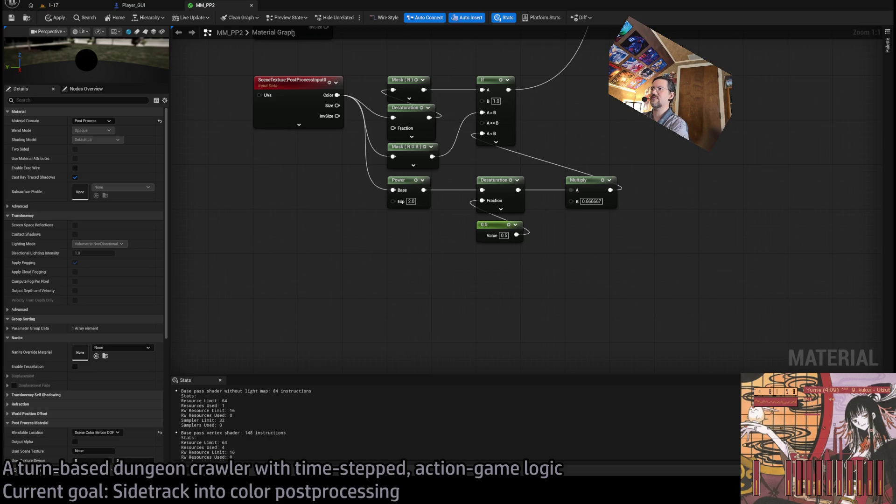
Lower Power, Desaturation and 0.5, and place Multiply above Desaturation
mouse_move(405, 180)
mouse_down()
mouse_move(410, 223)
mouse_move(406, 213)
mouse_up()
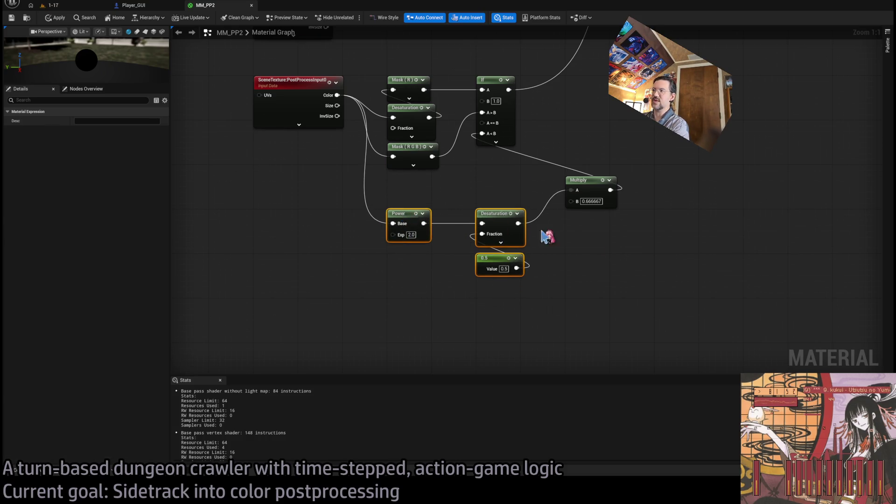
click(546, 237)
mouse_move(588, 185)
mouse_down()
mouse_move(499, 184)
mouse_move(500, 176)
mouse_up()
click(616, 234)
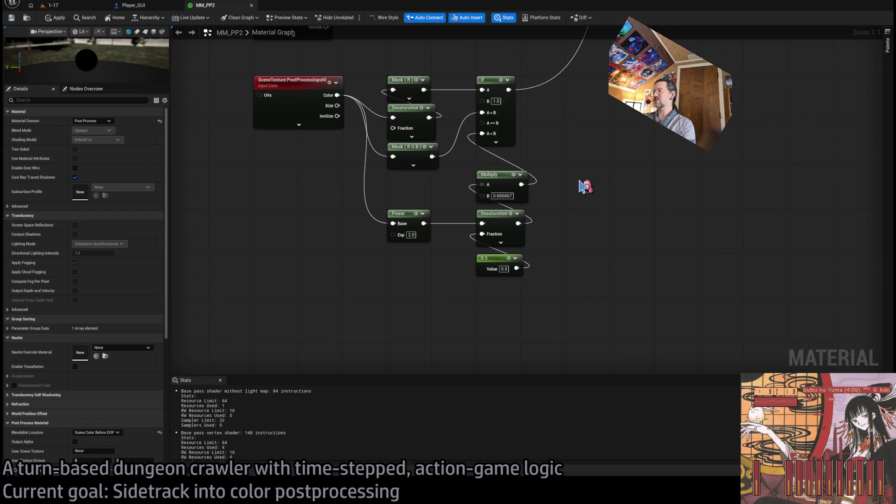
drag(400, 187, 440, 241)
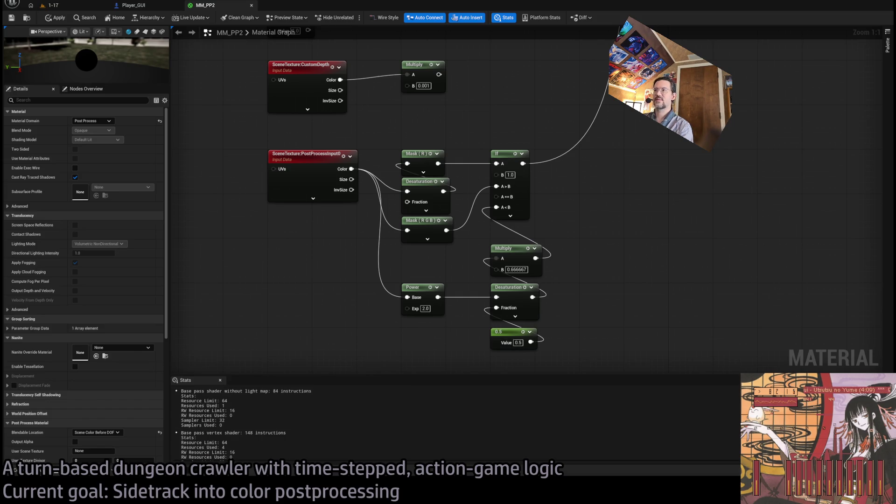
Paste an RGBtoHSV function node below the grading nodes
mouse_move(612, 248)
mouse_down()
mouse_move(398, 356)
mouse_move(346, 366)
mouse_move(616, 260)
mouse_move(613, 248)
mouse_move(360, 326)
mouse_move(342, 340)
mouse_move(324, 337)
mouse_move(579, 252)
mouse_up()
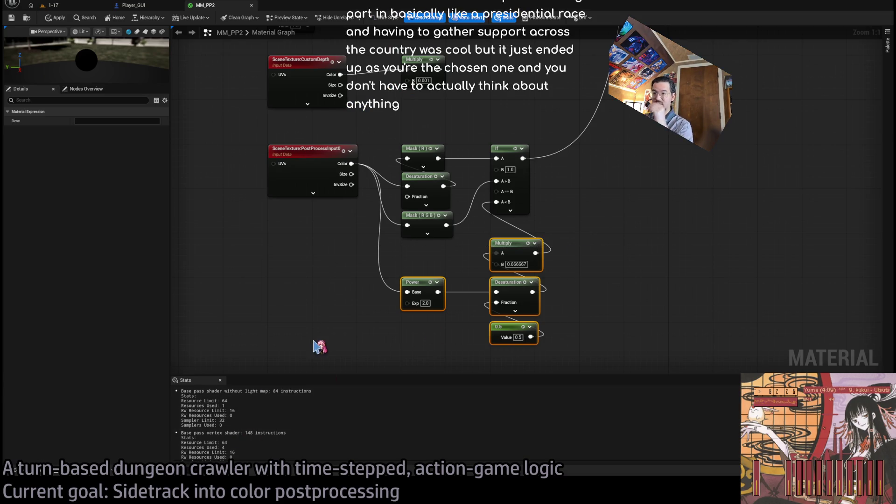
click(316, 344)
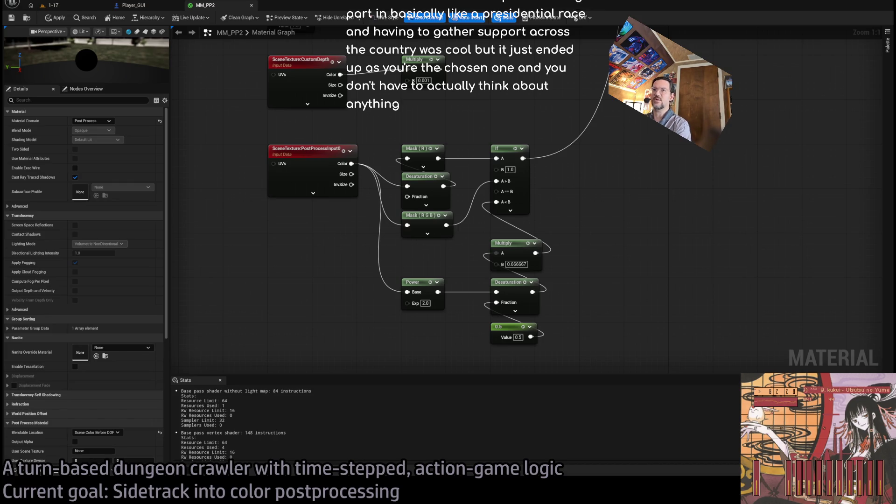
drag(333, 278, 336, 275)
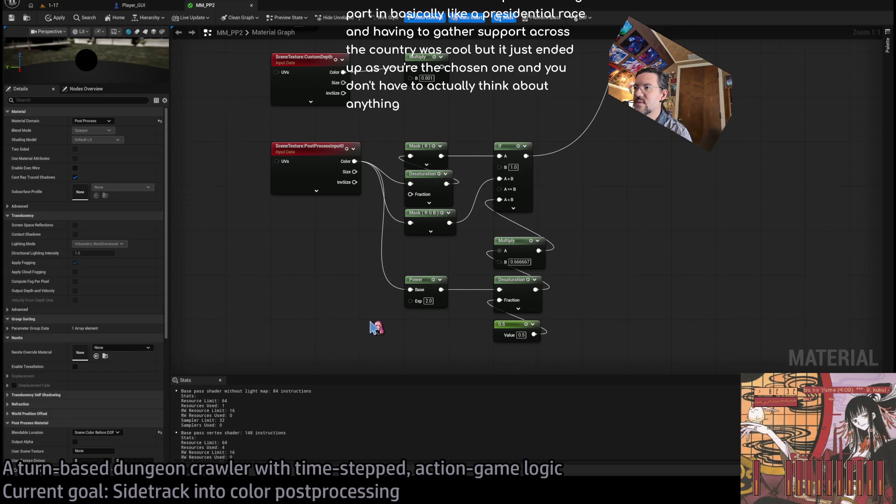
key(ctrl+v)
mouse_move(367, 293)
mouse_down()
mouse_move(374, 334)
mouse_move(421, 334)
mouse_up()
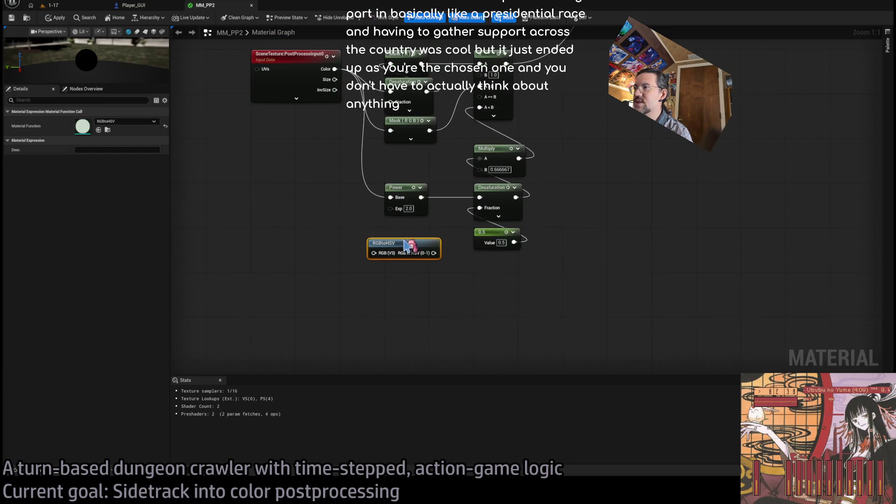
Add an HSVToRGB node to the right of RGBtoHSV and align the two
mouse_move(406, 248)
mouse_down()
mouse_move(423, 292)
mouse_move(422, 281)
mouse_move(316, 282)
mouse_up()
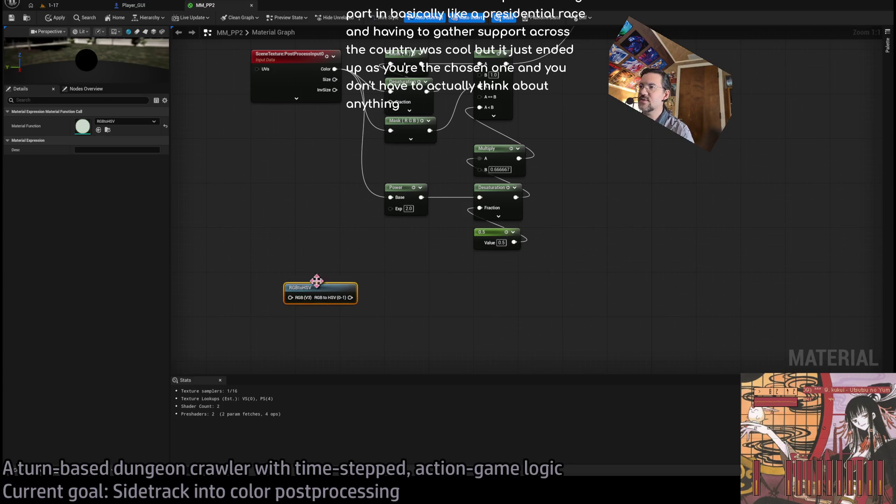
click(413, 292)
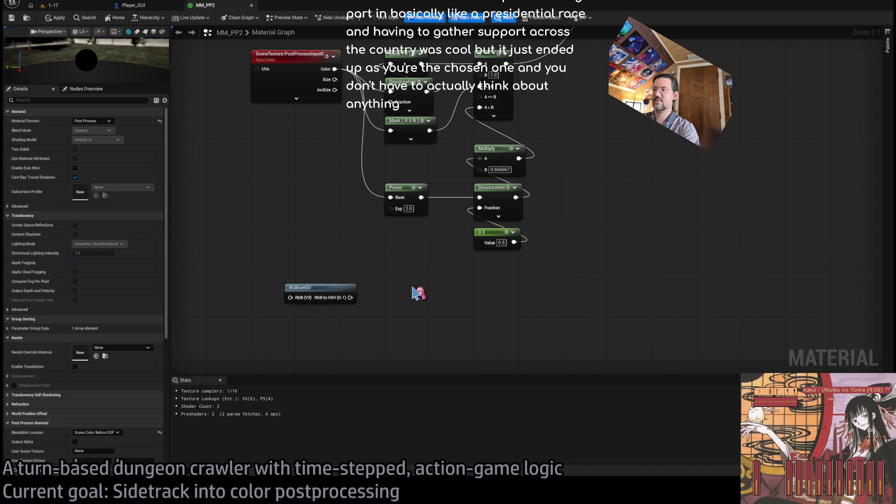
key(ctrl+v)
mouse_move(438, 295)
mouse_down()
mouse_move(503, 297)
mouse_move(504, 287)
mouse_up()
drag(330, 296, 373, 284)
Check the running 1-17 level, then reopen the MM_PP2 material graph with Ctrl+Tab
click(70, 5)
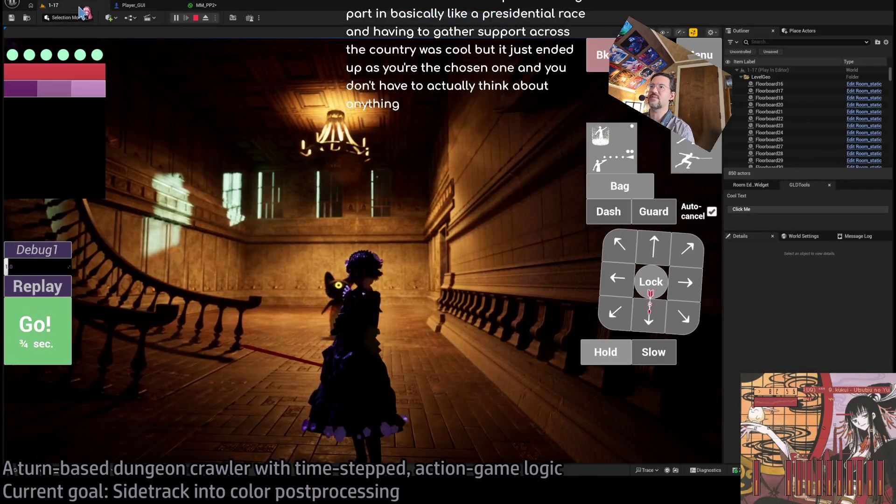
click(217, 7)
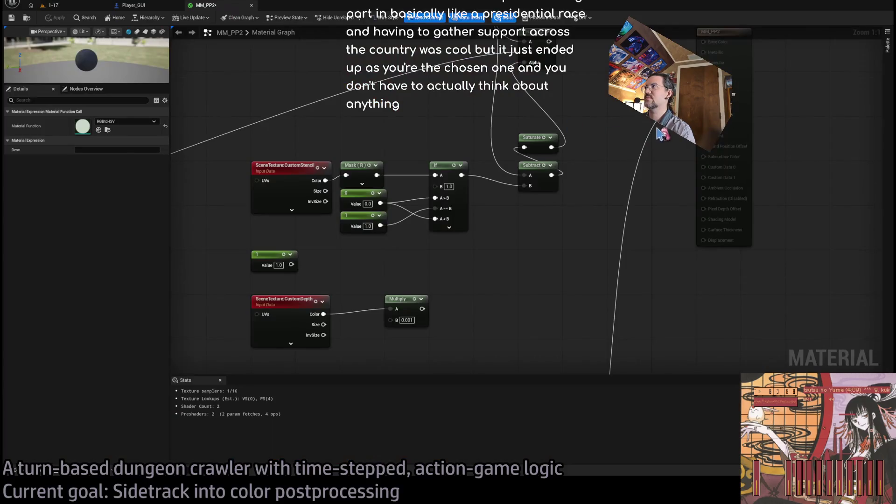
scroll(550, 156, down, 8)
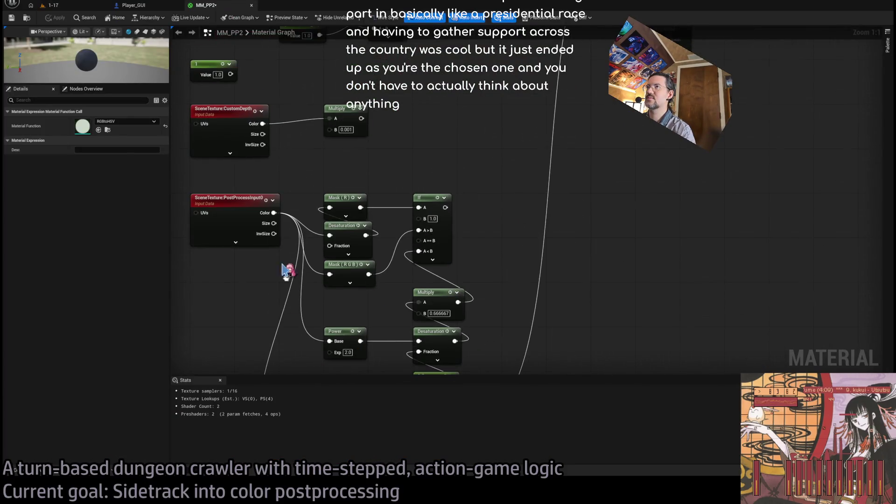
scroll(287, 267, up, 4)
scroll(266, 77, up, 5)
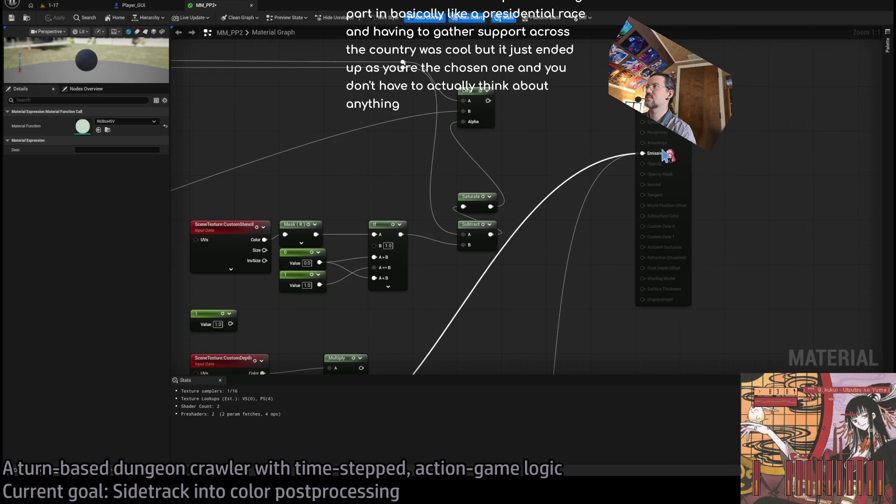
click(58, 6)
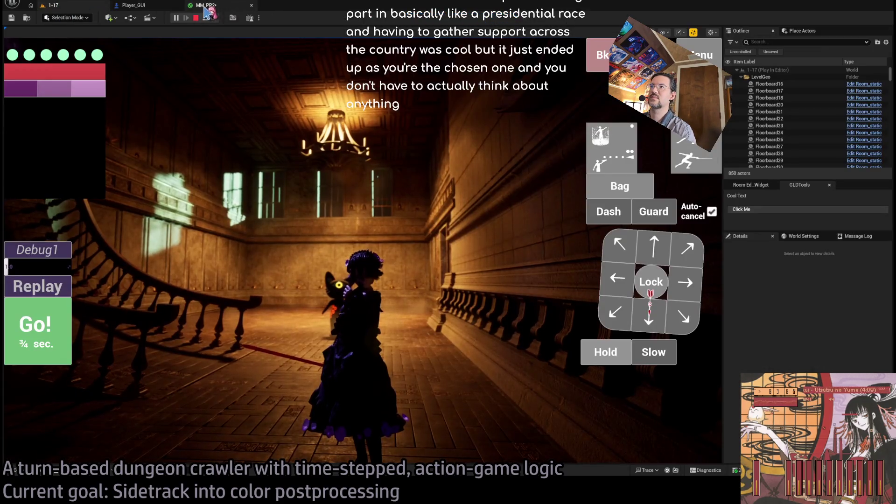
click(215, 10)
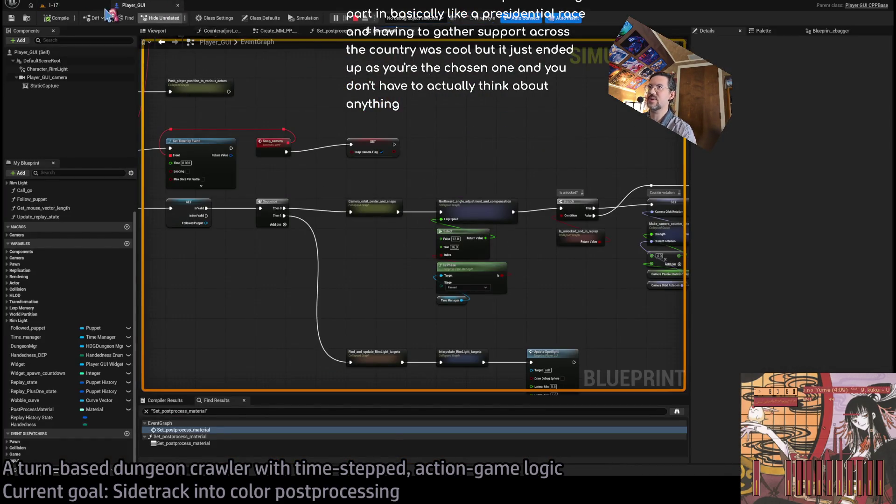
click(58, 6)
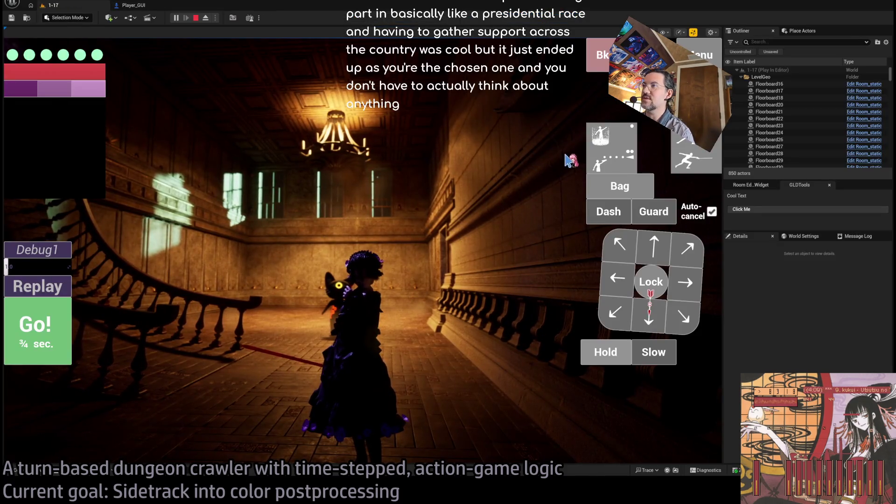
key(ctrl+Tab)
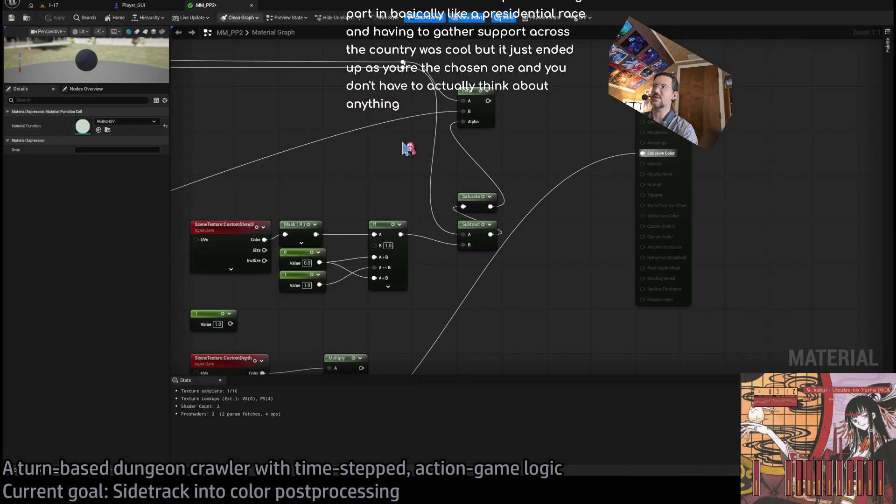
Slide HSVToRGB far right along RGBtoHSV's row and paste Break Float3 beneath RGBtoHSV
scroll(593, 140, down, 3)
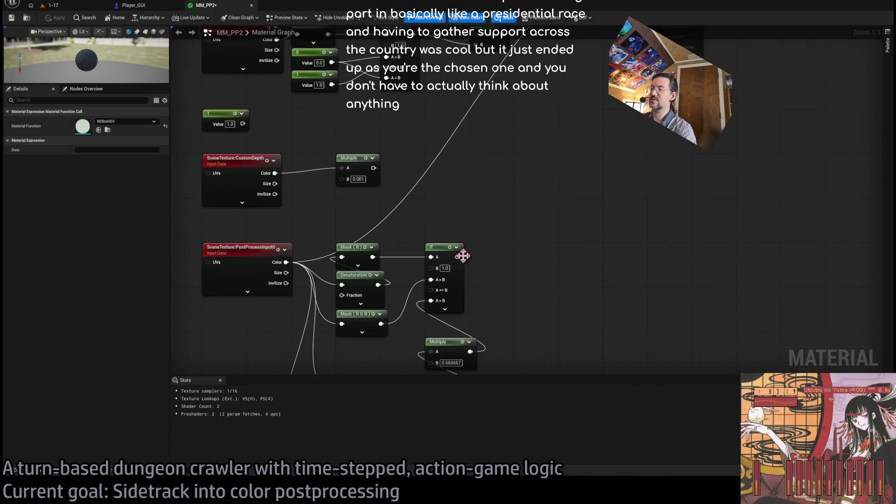
drag(458, 261, 457, 391)
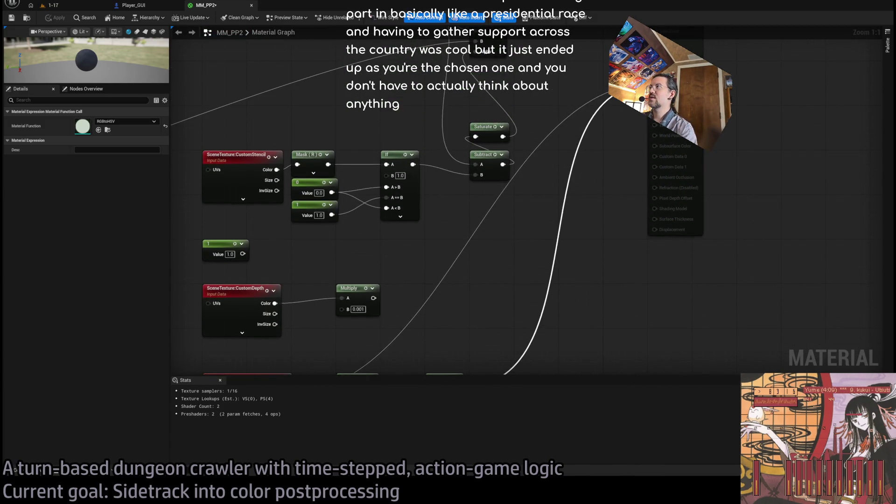
drag(327, 355, 448, 224)
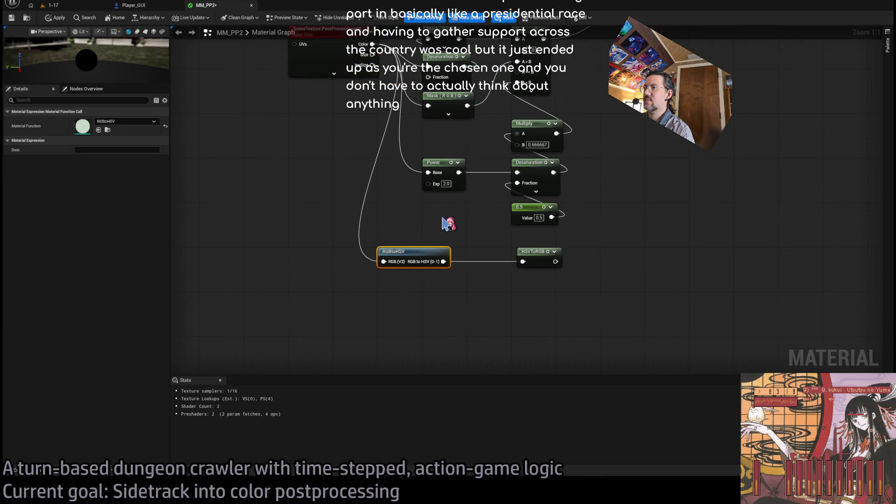
click(446, 236)
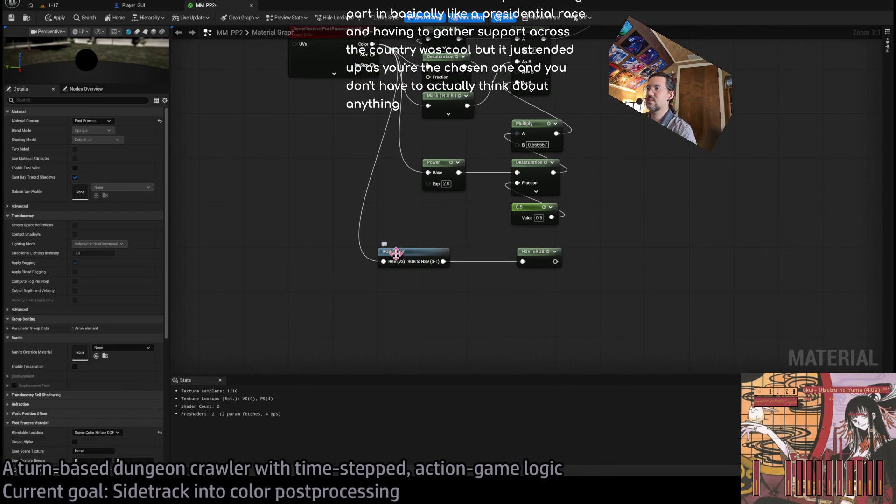
drag(472, 236, 440, 258)
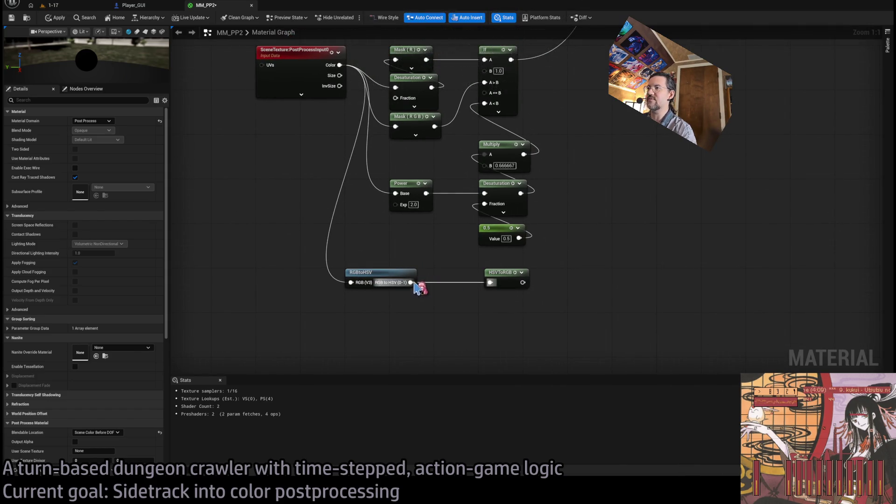
click(503, 277)
mouse_move(502, 279)
mouse_down()
mouse_move(774, 279)
mouse_move(756, 284)
mouse_move(727, 176)
mouse_move(414, 283)
mouse_move(463, 318)
mouse_up()
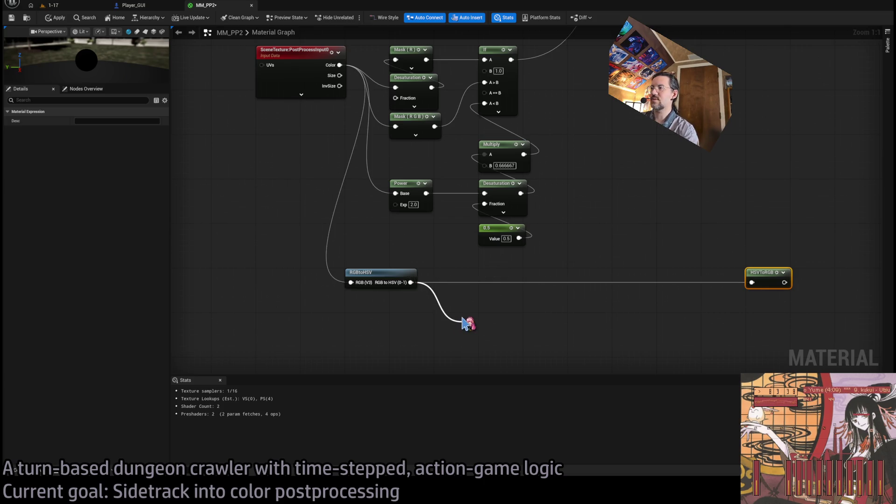
click(397, 323)
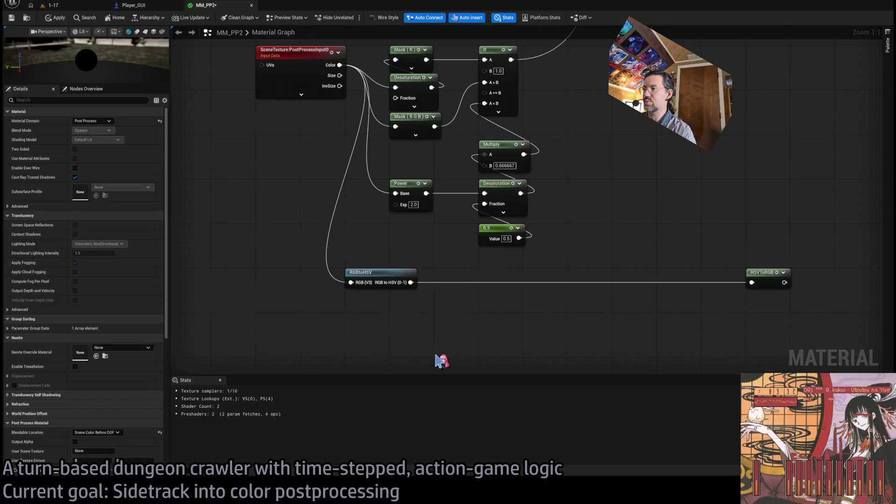
key(ctrl+v)
click(706, 317)
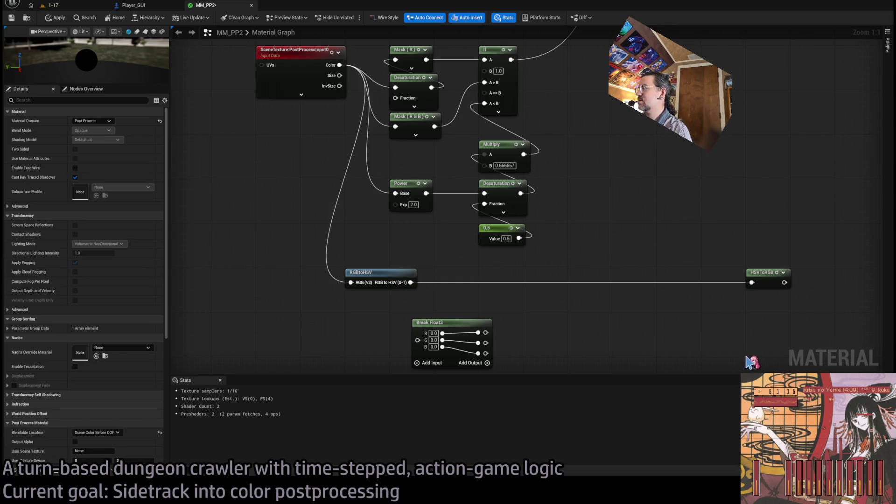
Route RGBtoHSV through Break Float3 into a Make Vector3 (R, G) feeding HSVToRGB
key(ctrl+v)
mouse_move(728, 305)
mouse_down()
mouse_move(794, 306)
mouse_move(736, 244)
mouse_up()
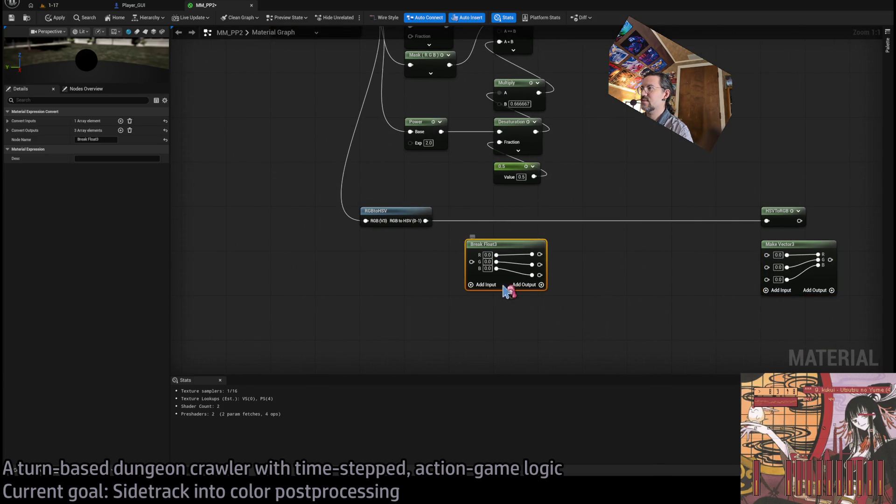
drag(495, 250, 474, 216)
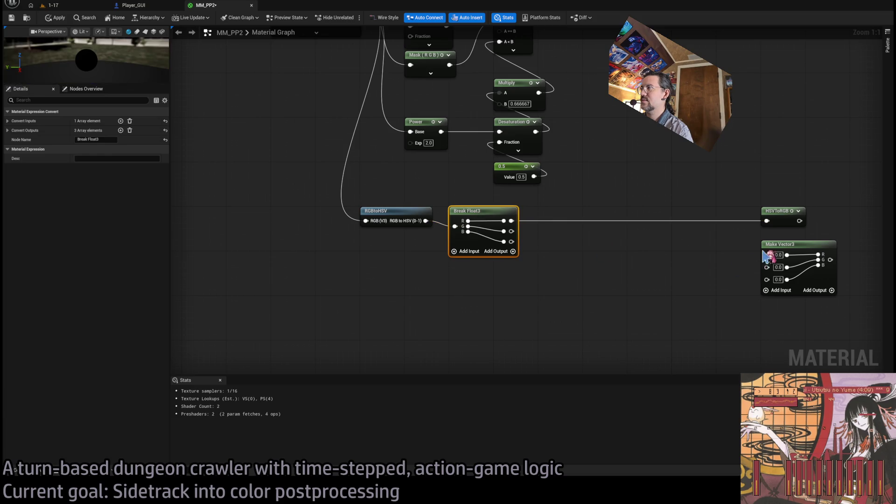
click(789, 243)
drag(789, 244, 789, 238)
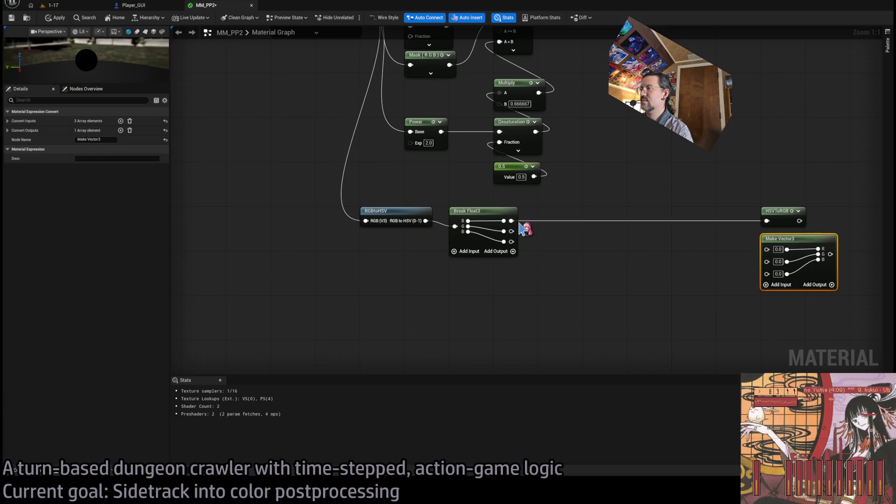
drag(511, 221, 773, 263)
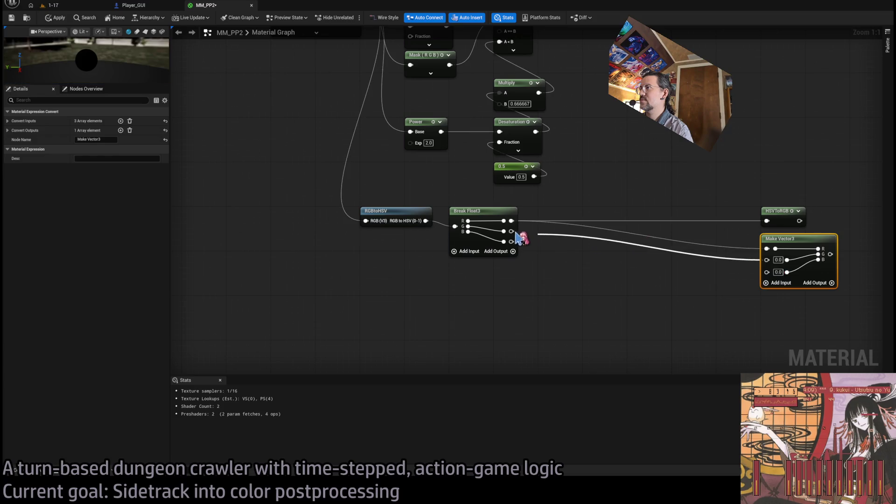
drag(512, 231, 768, 261)
mouse_move(831, 254)
mouse_down()
mouse_move(768, 231)
mouse_move(767, 221)
mouse_up()
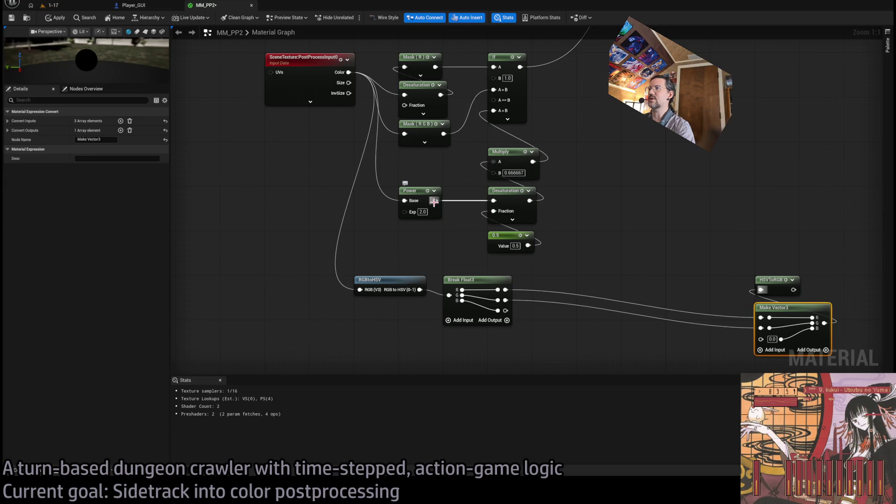
Square one Break Float3 channel with a copied Power, send HSVToRGB into If's A<B, and preview in game
click(410, 191)
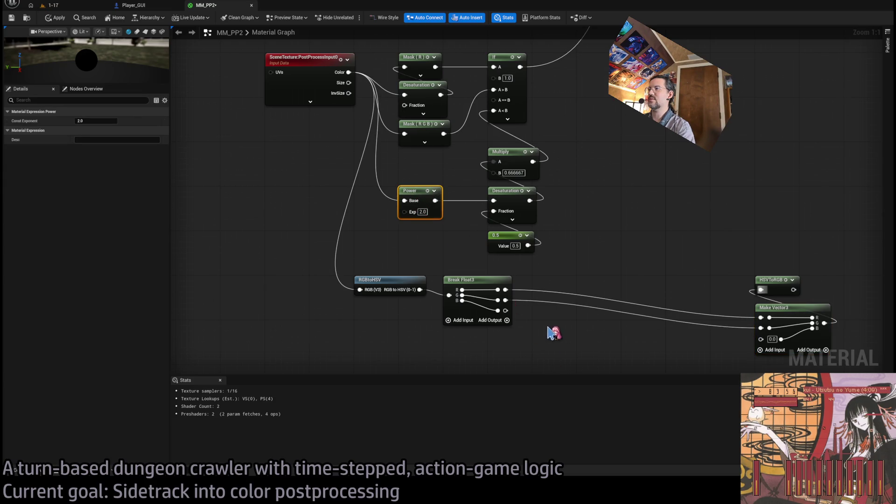
key(ctrl+c)
key(ctrl+v)
mouse_move(402, 247)
mouse_down()
mouse_move(442, 276)
mouse_move(672, 280)
mouse_move(657, 276)
mouse_up()
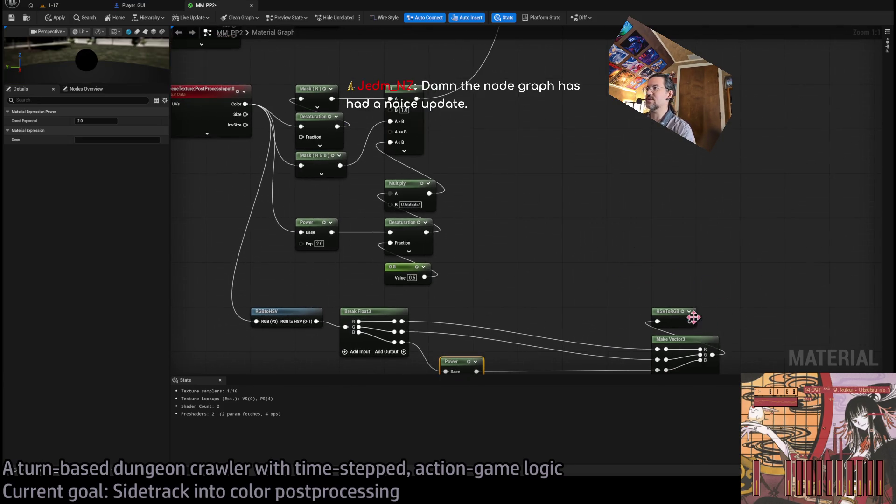
drag(691, 321, 391, 142)
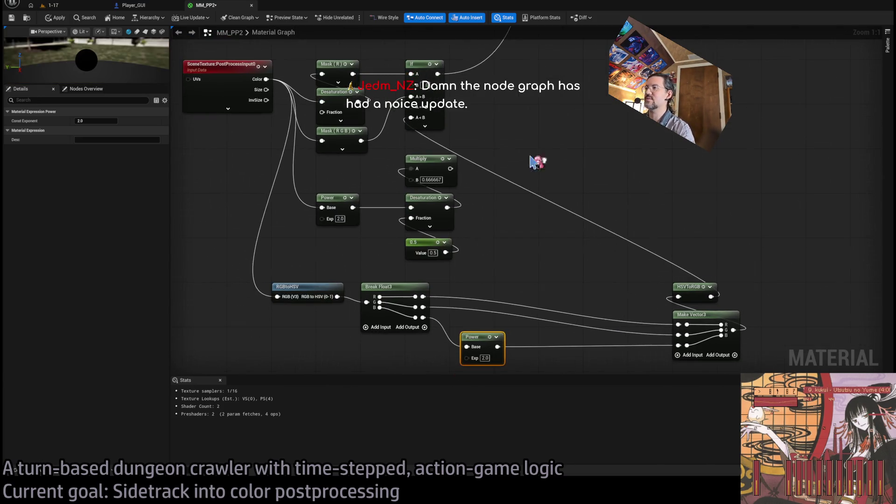
click(69, 6)
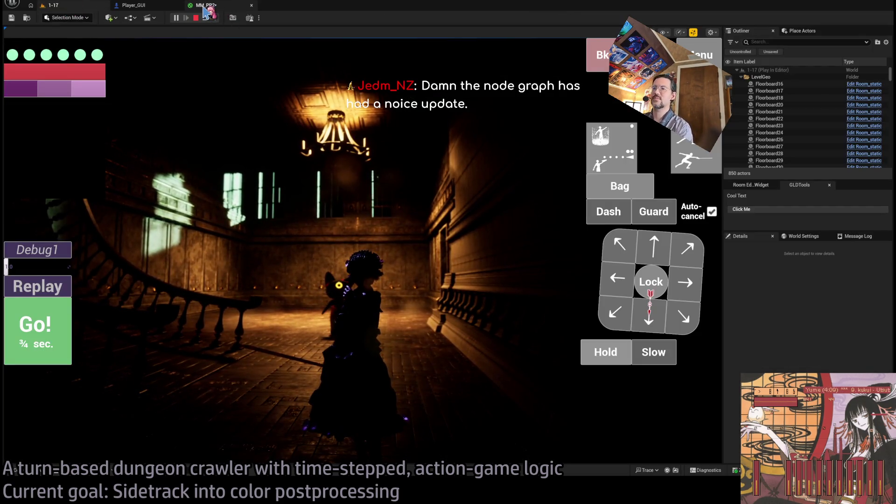
Change the HSV Power node's exponent from 2.0 to 3.0 and compare the result in the running game
click(405, 200)
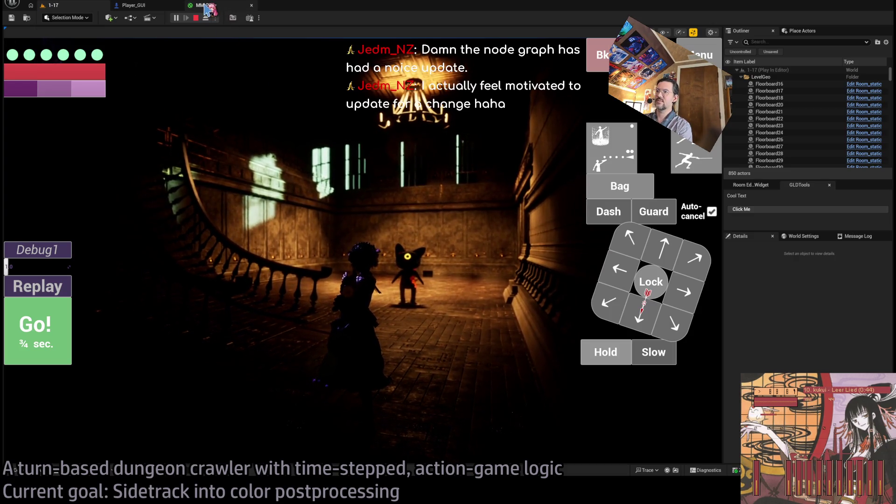
click(205, 6)
text(3)
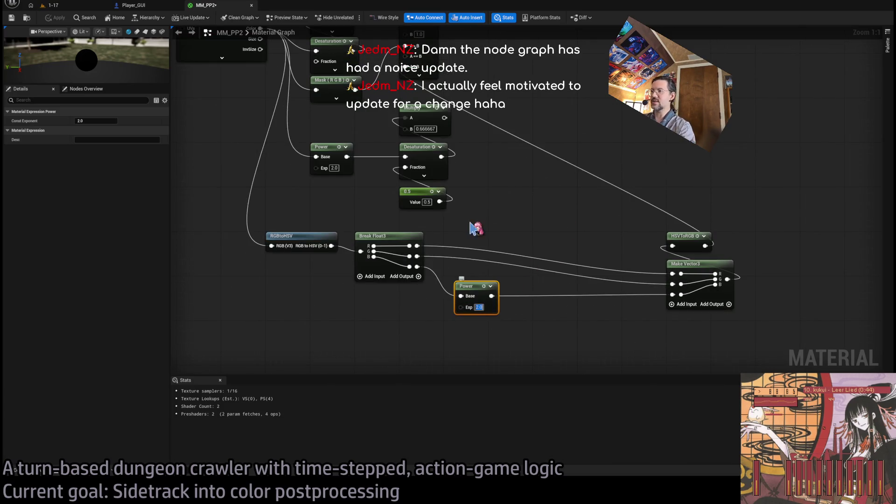
key(Return)
click(66, 8)
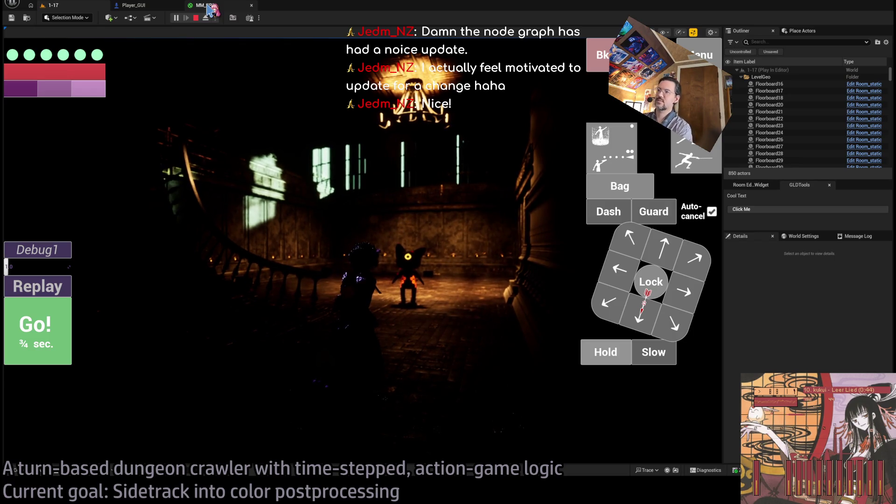
click(208, 9)
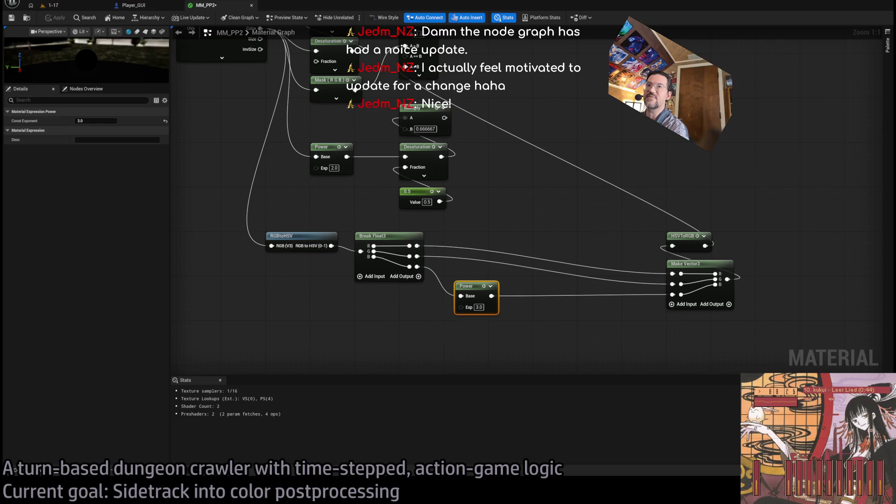
Survey the HSV chain, selecting and deselecting the Break Float3 and RGBtoHSV nodes
click(500, 236)
mouse_move(500, 236)
mouse_down()
mouse_move(514, 299)
mouse_move(482, 194)
mouse_up()
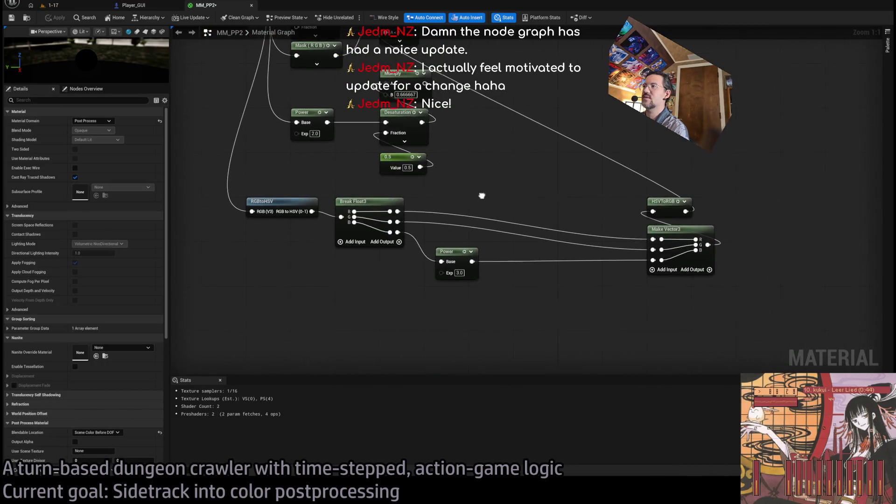
click(378, 214)
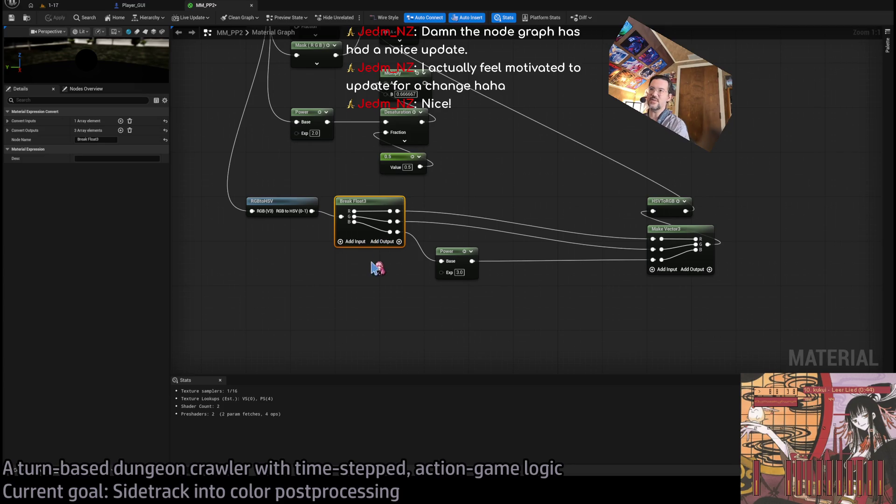
scroll(359, 222, up, 7)
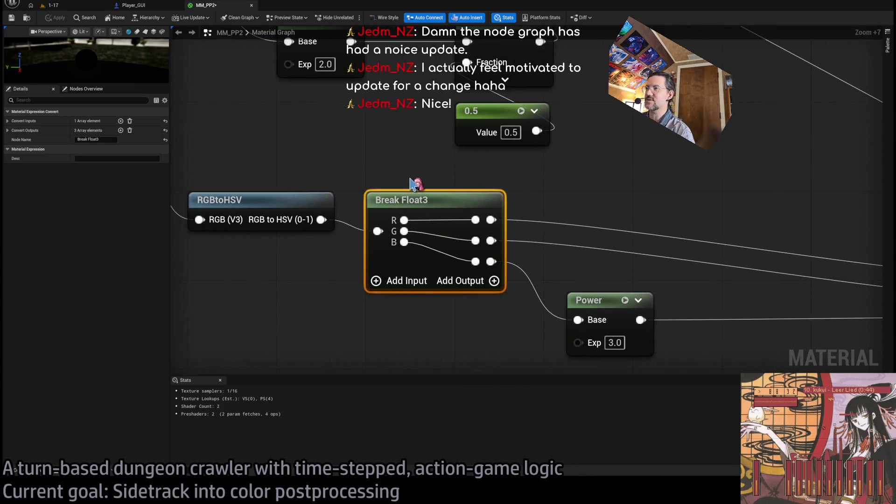
click(410, 184)
click(435, 253)
click(443, 325)
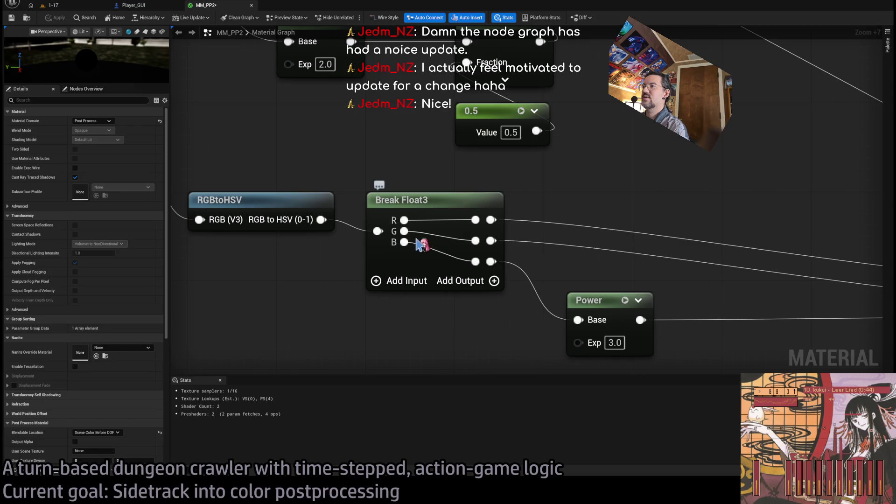
click(445, 196)
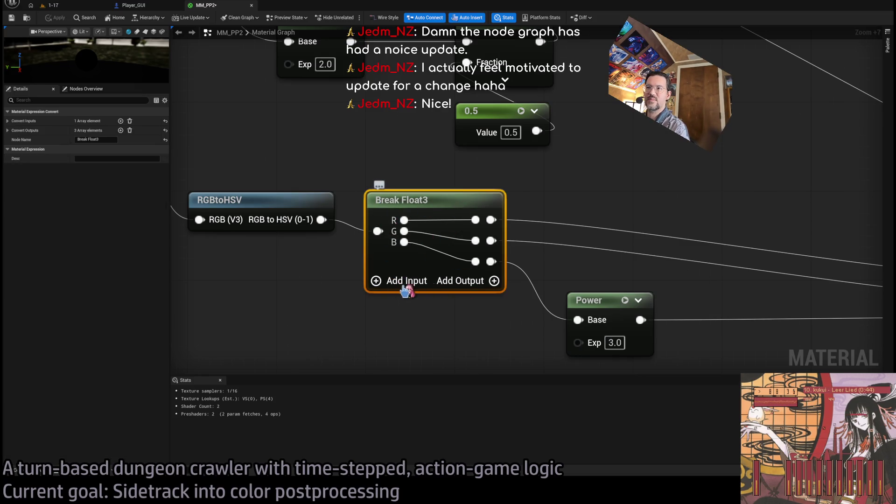
mouse_move(547, 194)
mouse_down()
mouse_move(616, 200)
mouse_move(236, 152)
mouse_up()
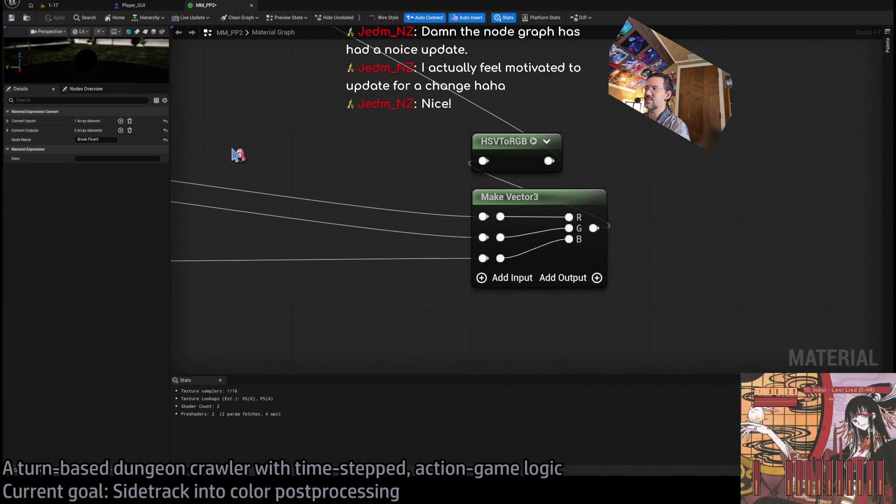
mouse_move(319, 165)
mouse_down()
mouse_move(704, 210)
mouse_move(663, 238)
mouse_up()
scroll(663, 238, down, 8)
scroll(679, 208, up, 5)
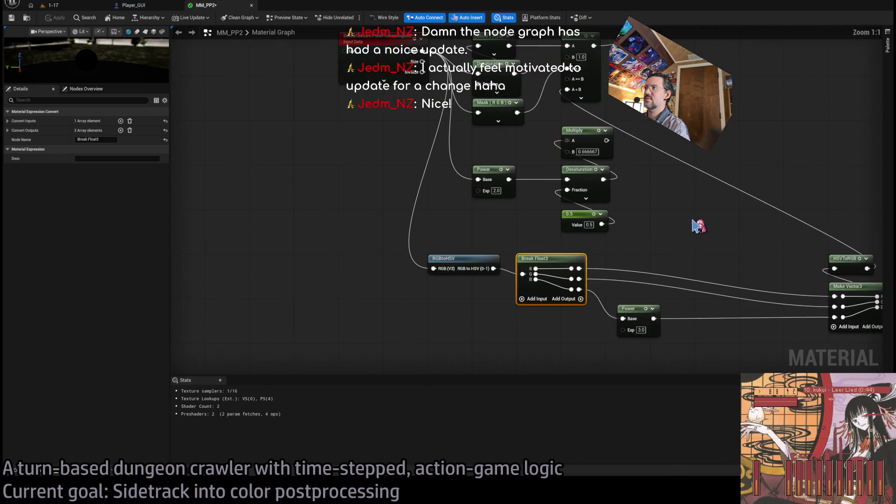
click(554, 169)
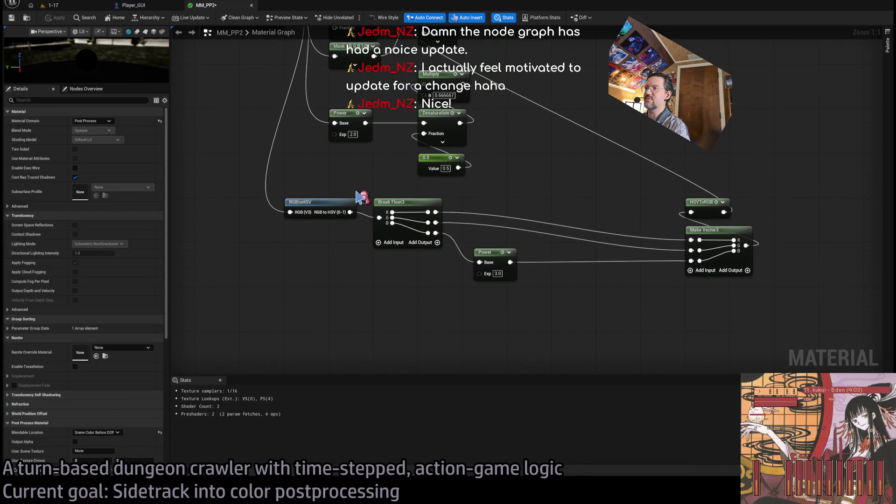
drag(770, 189, 241, 327)
click(412, 193)
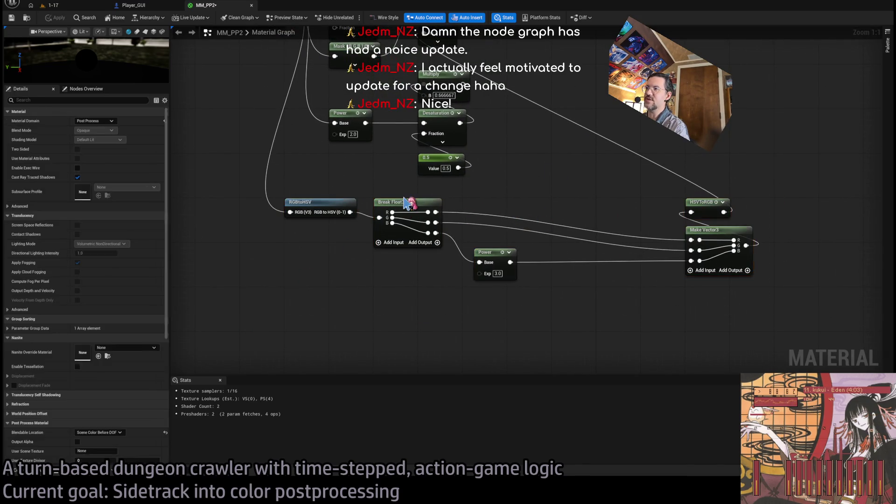
mouse_move(800, 191)
mouse_down()
mouse_move(616, 276)
mouse_move(206, 345)
mouse_up()
click(514, 309)
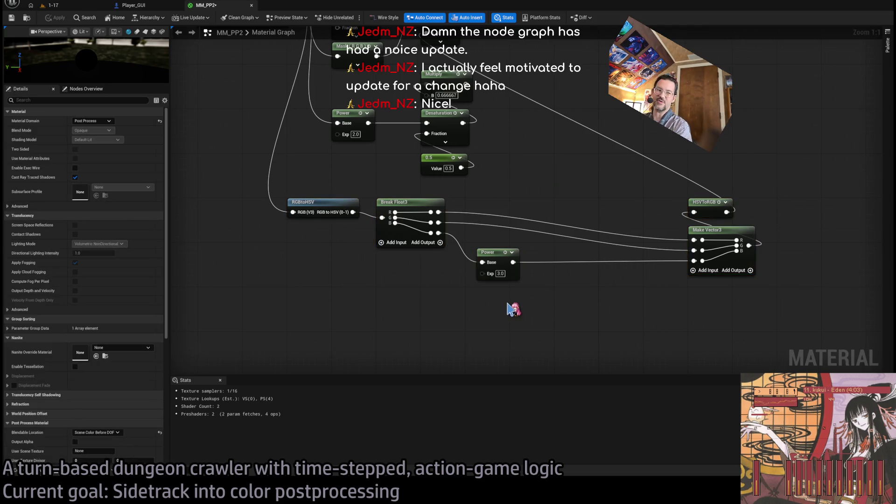
click(308, 206)
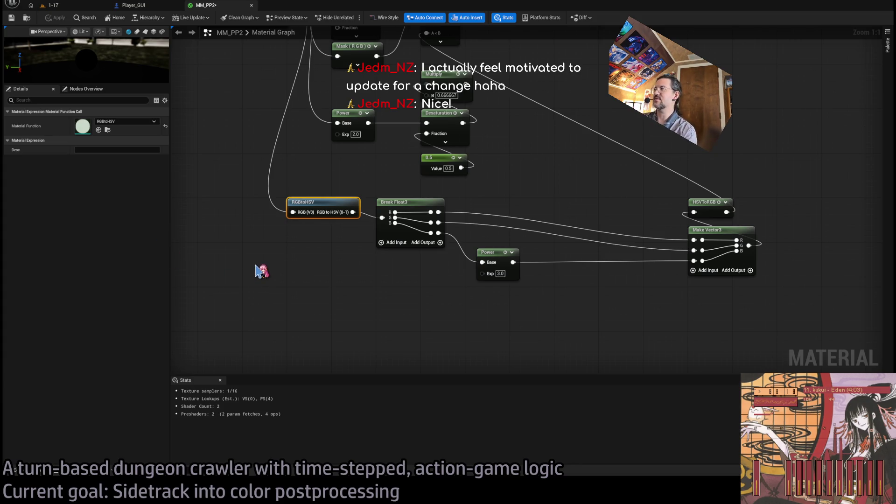
scroll(310, 268, down, 2)
scroll(326, 273, up, 2)
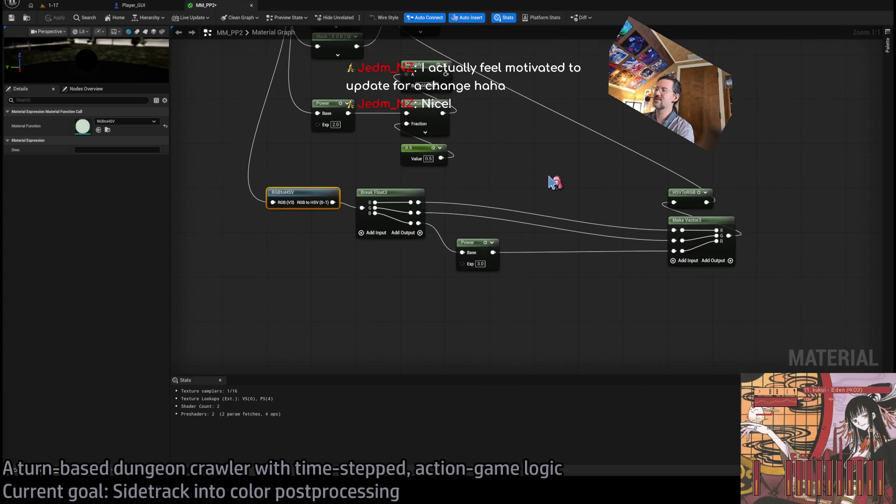
Move HSVToRGB and Make Vector3 left, then back further right of the Power node
drag(554, 180, 518, 227)
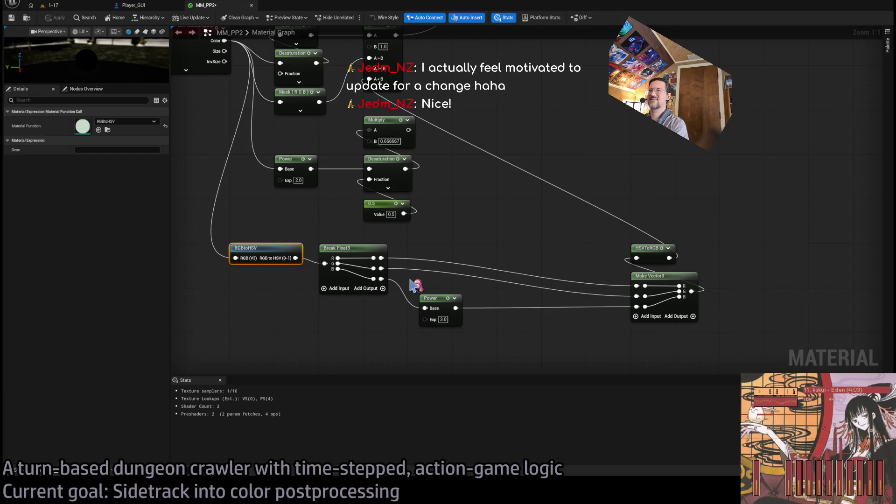
drag(594, 244, 662, 331)
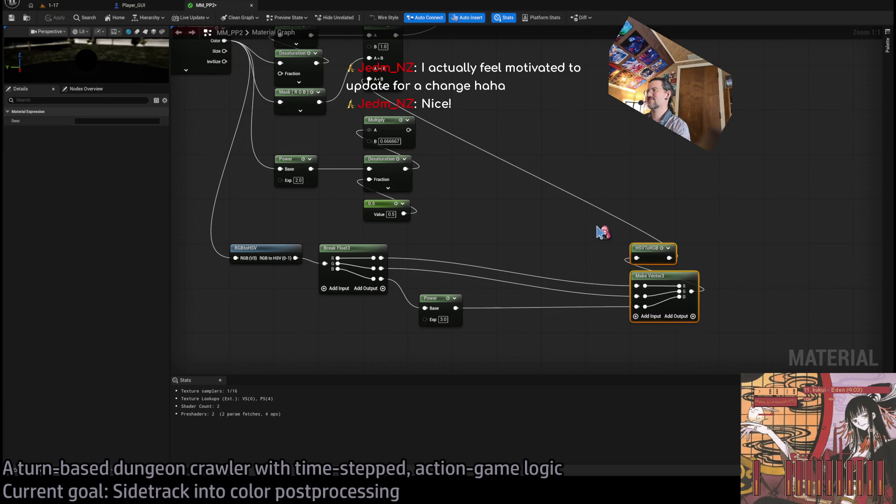
mouse_move(653, 252)
mouse_down()
mouse_move(502, 214)
mouse_move(521, 241)
mouse_move(514, 252)
mouse_move(464, 266)
mouse_up()
click(460, 236)
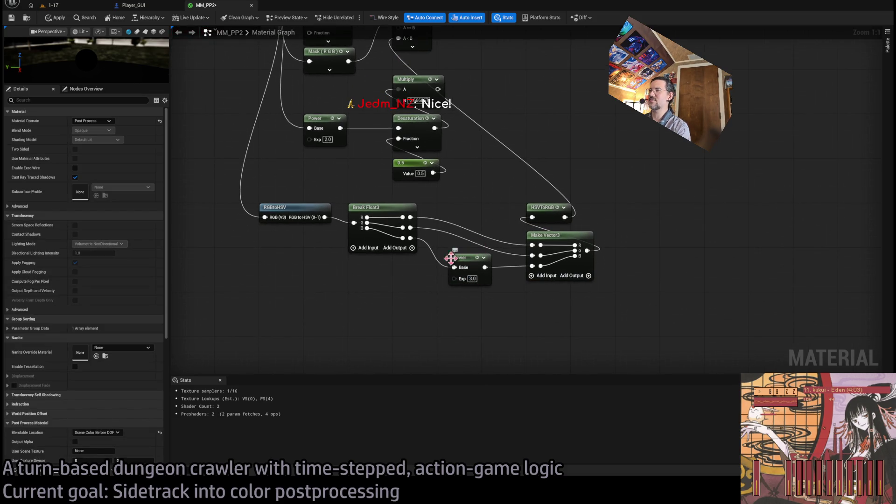
drag(636, 244, 636, 266)
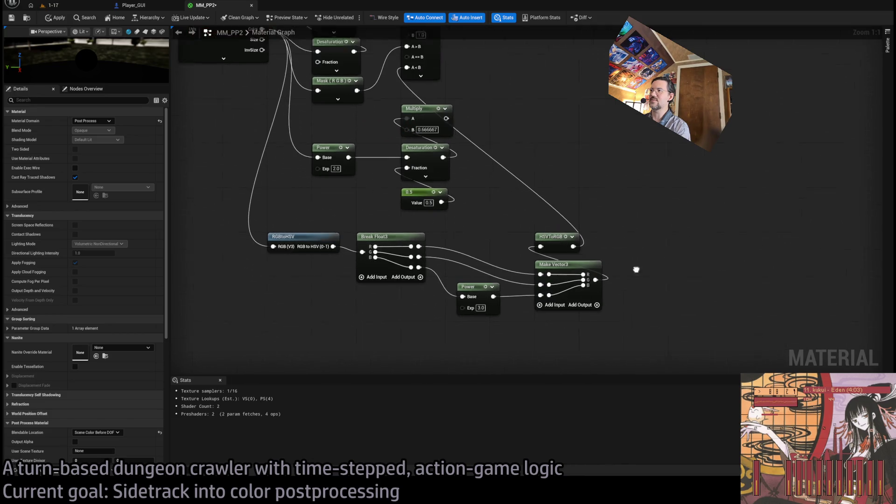
mouse_move(542, 335)
mouse_down()
mouse_move(546, 234)
mouse_move(738, 238)
mouse_up()
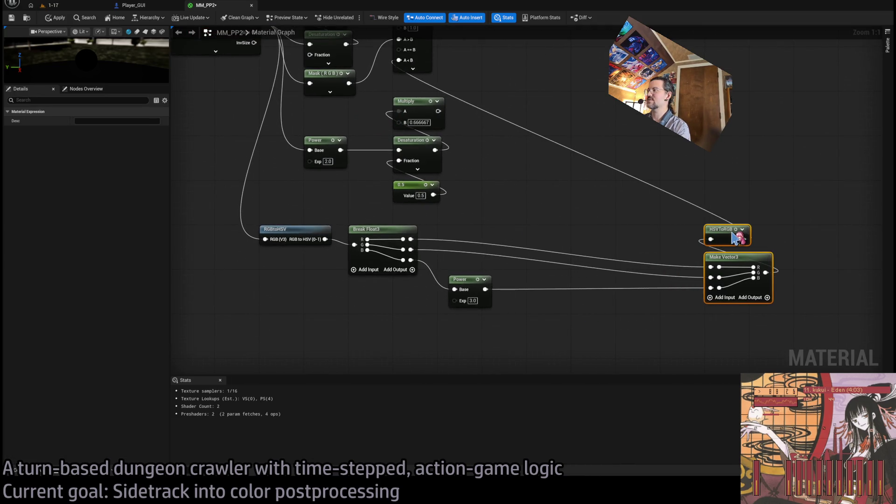
click(556, 232)
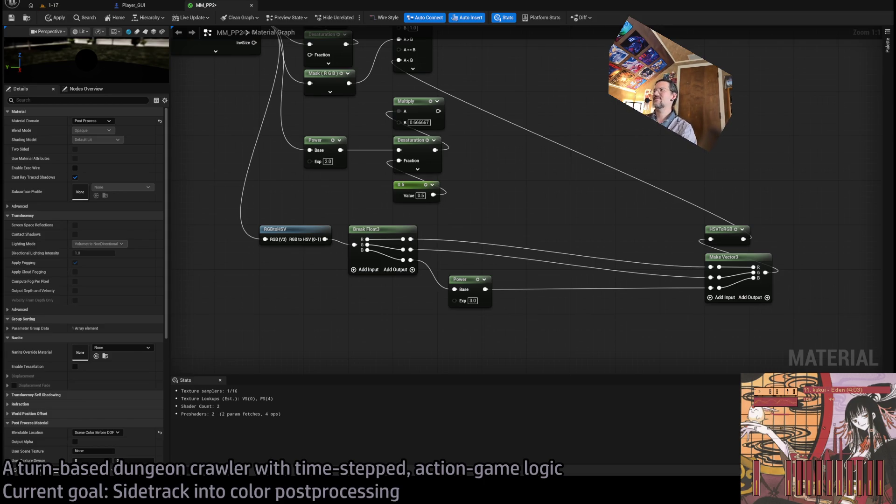
Shift the Power node lower and right below Break Float3, then view the grading in level 1-17
drag(576, 230, 453, 181)
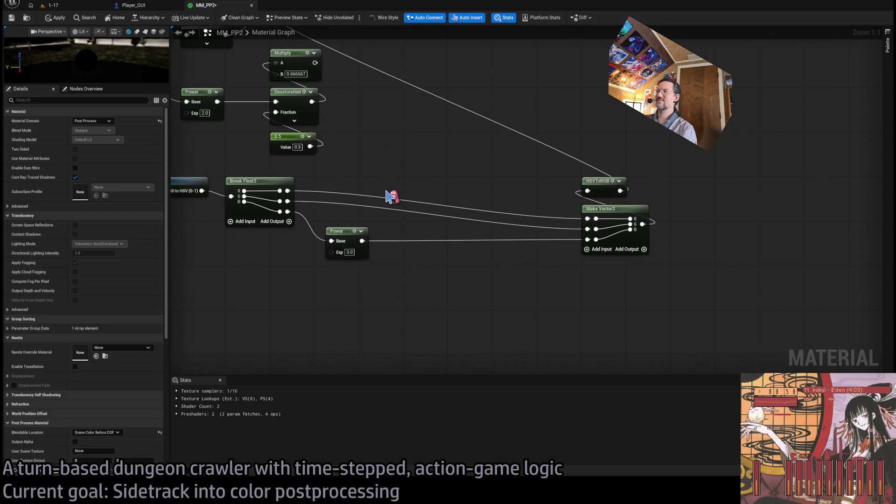
mouse_move(346, 235)
mouse_down()
mouse_move(405, 286)
mouse_move(378, 268)
mouse_up()
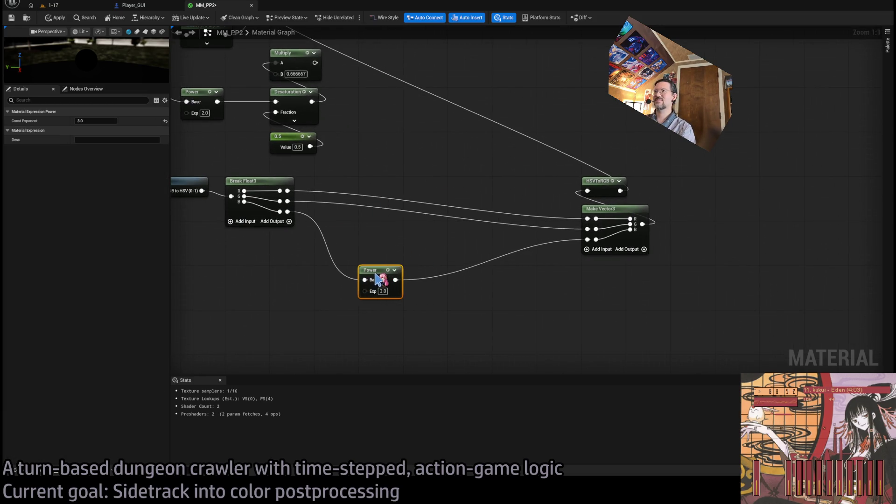
click(362, 234)
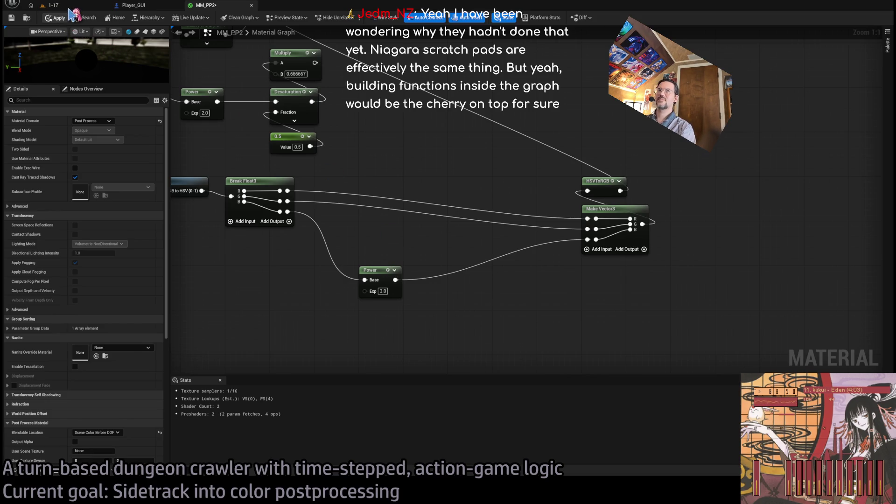
click(52, 5)
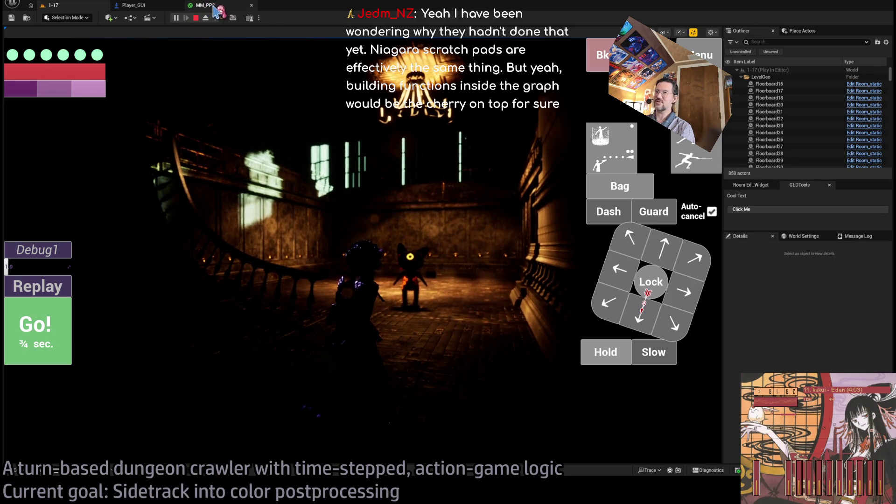
Go back to the MM_PP2 graph and review its 84 base-pass shader instructions
click(206, 5)
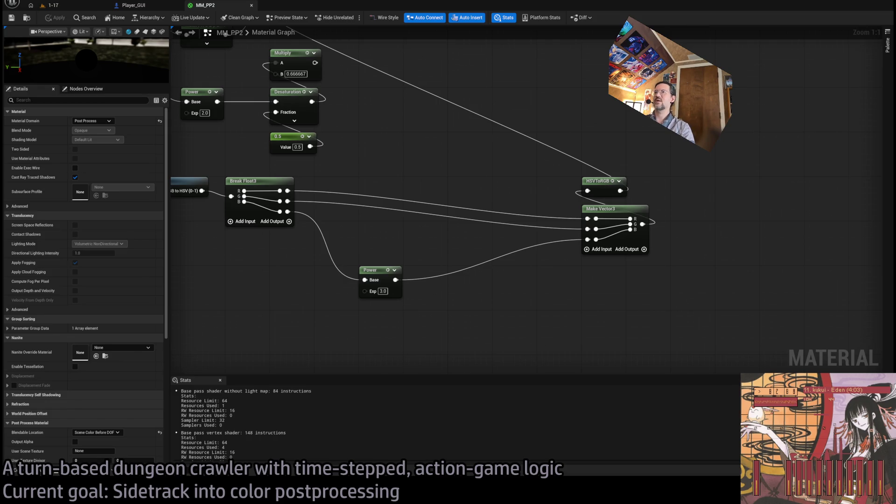
Zoom in on Break Float3 and Make Vector3, then drag the exponent-3.0 Power node further down
scroll(260, 250, down, 3)
scroll(582, 280, down, 4)
scroll(679, 219, up, 2)
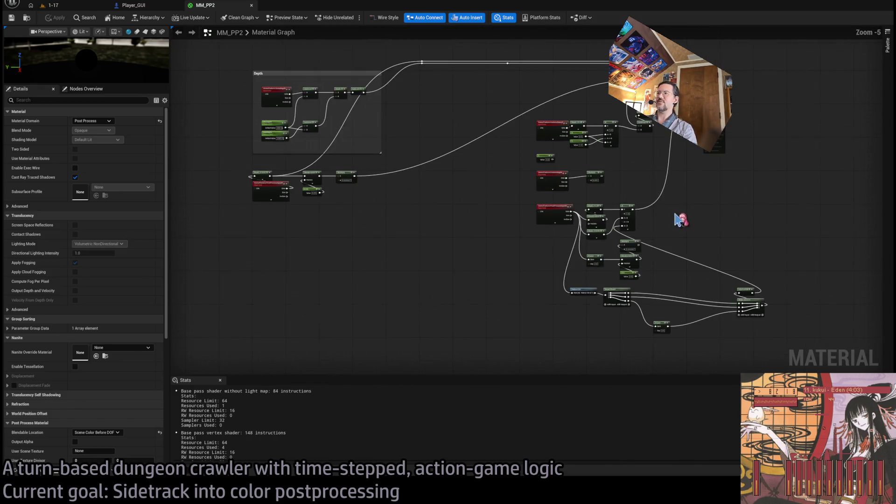
mouse_move(679, 219)
mouse_down()
mouse_move(656, 254)
mouse_move(622, 242)
mouse_up()
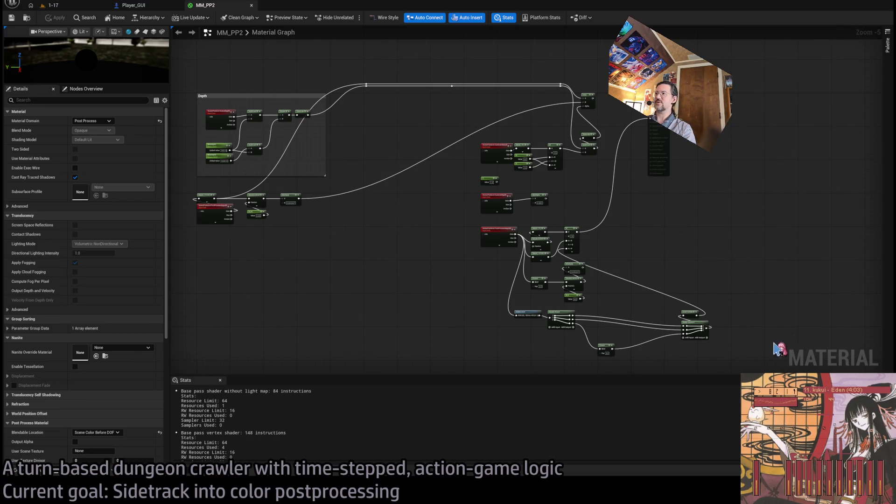
scroll(612, 262, up, 2)
scroll(523, 279, up, 2)
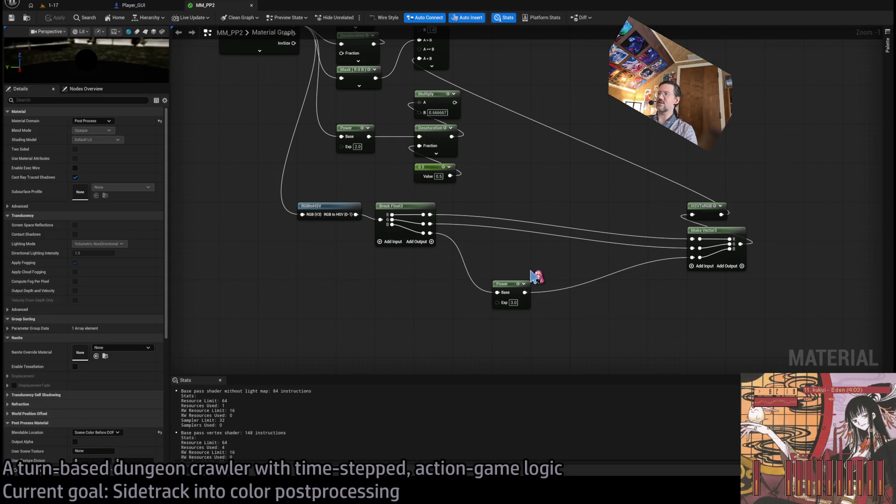
drag(698, 306, 621, 295)
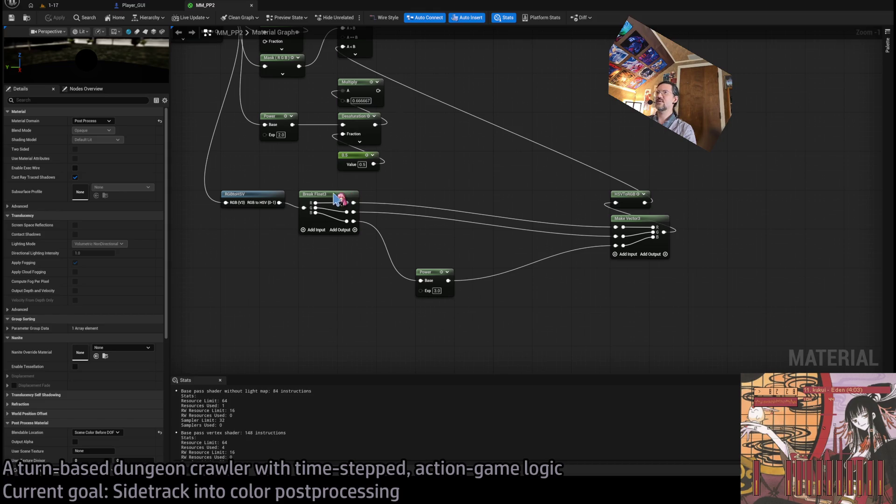
scroll(581, 201, up, 1)
scroll(498, 170, up, 1)
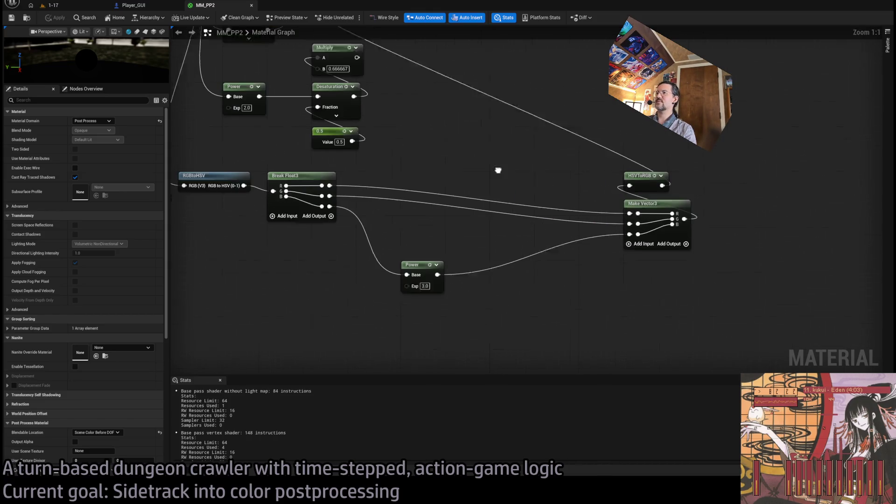
drag(498, 170, 521, 154)
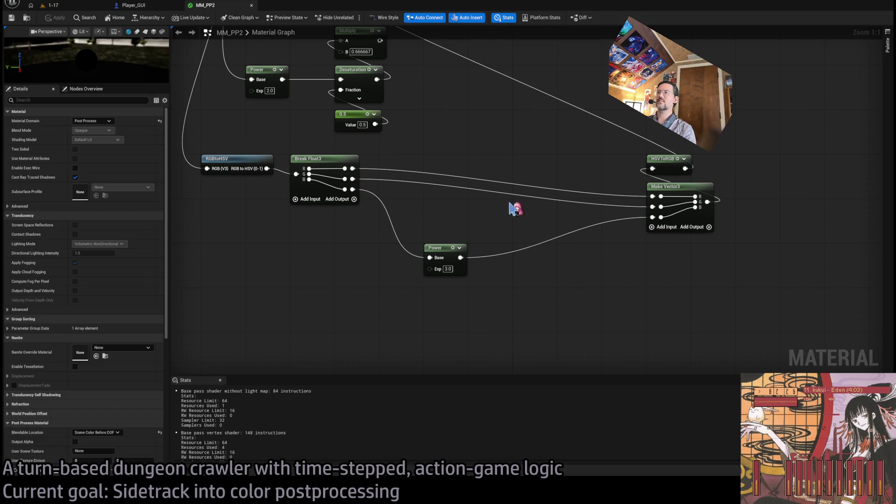
drag(439, 248, 438, 297)
click(418, 230)
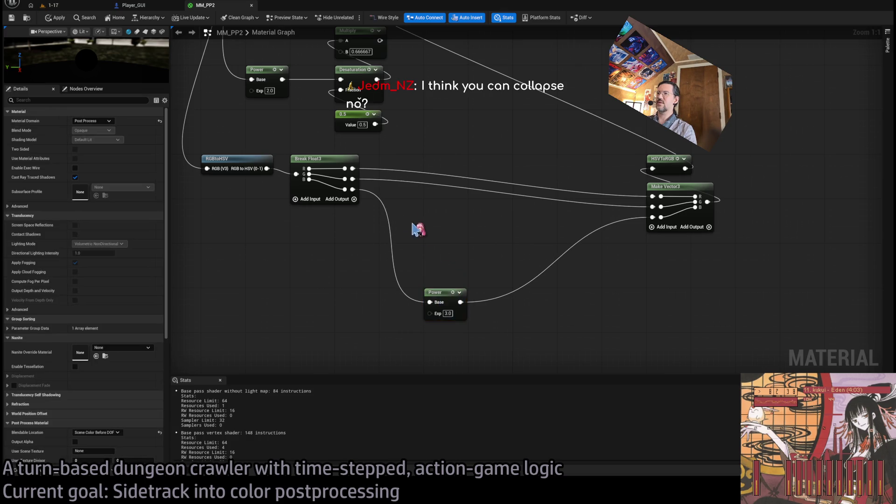
Multiply the saturation channel by 0.5 into Make Vector3 G, apply, and preview level 1-17
drag(353, 180, 449, 226)
key(m)
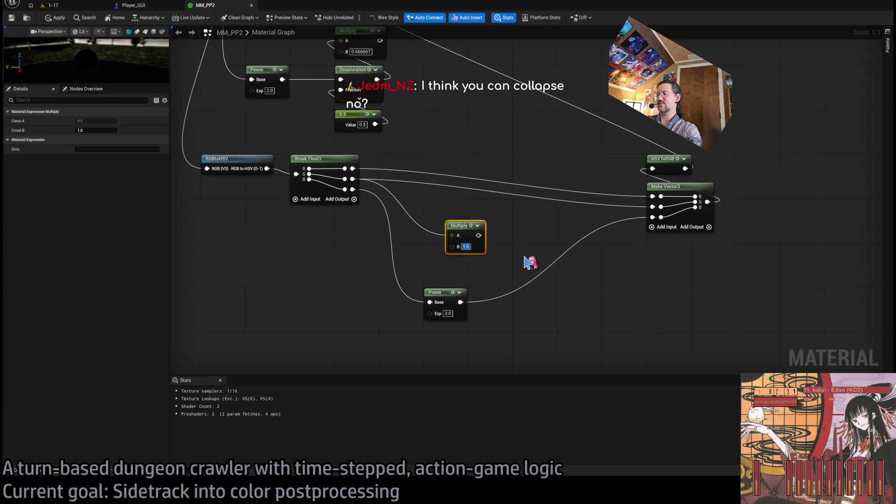
text(0.5)
key(Return)
drag(478, 235, 653, 207)
click(56, 17)
click(70, 6)
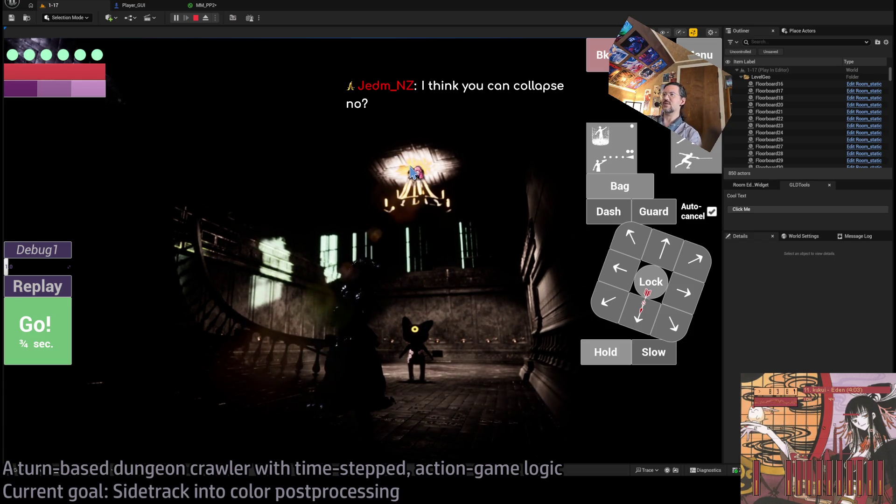
Set the saturation Multiply to 0.666667, apply it, and check the hall in the running game
click(213, 6)
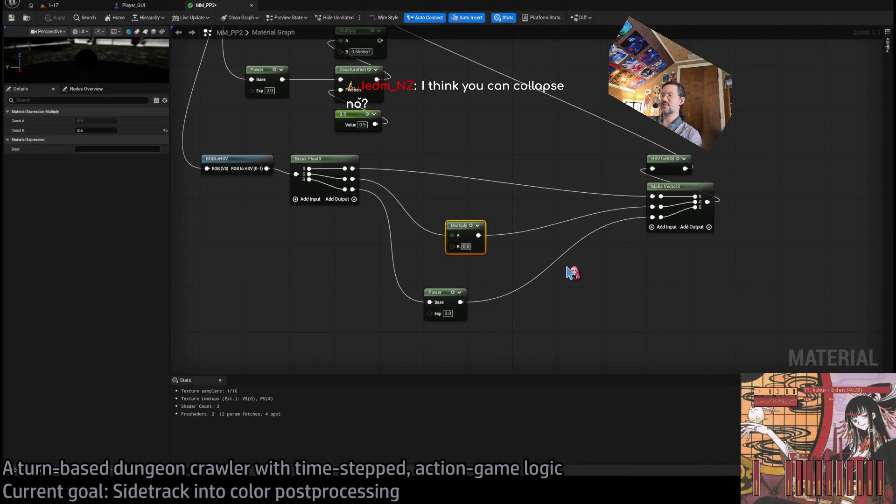
text(666666666666666)
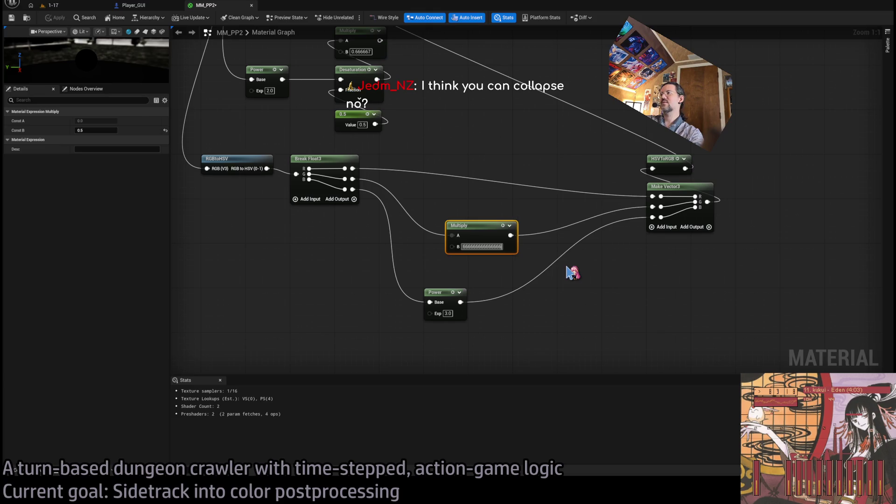
key(Return)
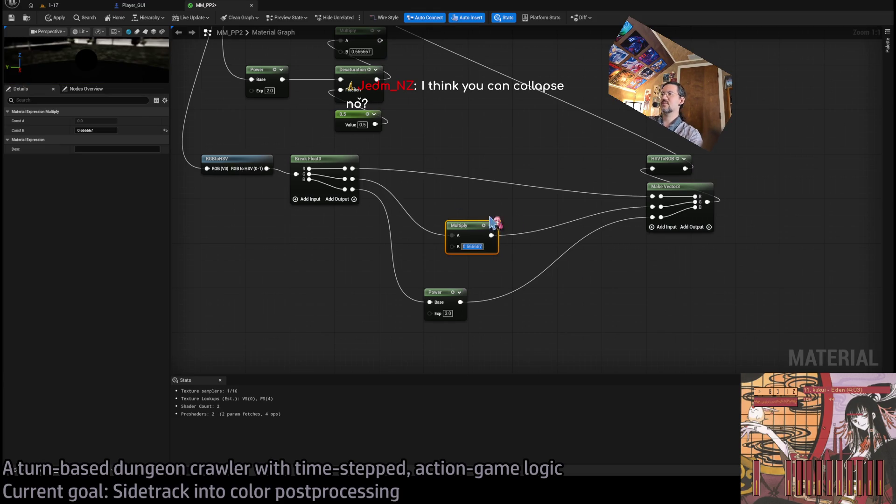
click(60, 17)
click(51, 5)
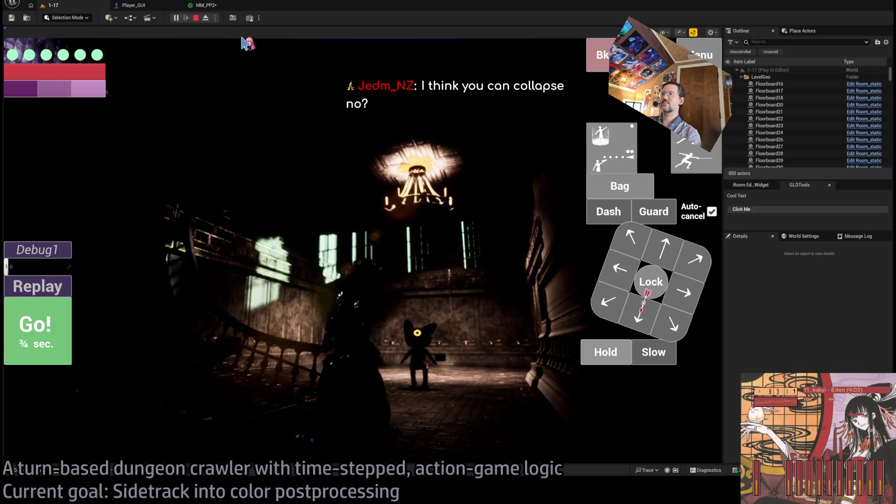
mouse_move(235, 40)
mouse_down()
mouse_move(356, 239)
mouse_move(482, 240)
mouse_move(366, 226)
mouse_move(414, 222)
mouse_move(180, 232)
mouse_move(408, 236)
mouse_move(202, 245)
mouse_move(441, 251)
mouse_move(324, 246)
mouse_move(246, 202)
mouse_move(212, 196)
mouse_up()
click(206, 5)
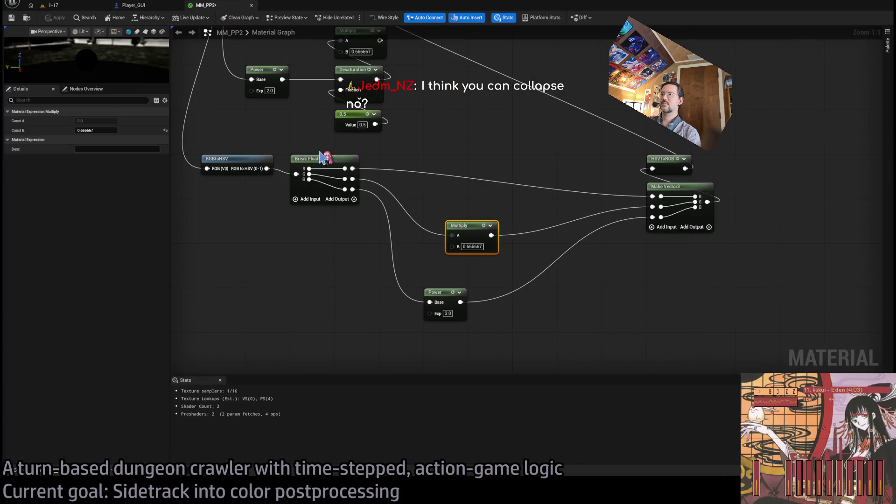
Collapse the HSV grading nodes into one node, then undo the collapse
scroll(487, 258, down, 1)
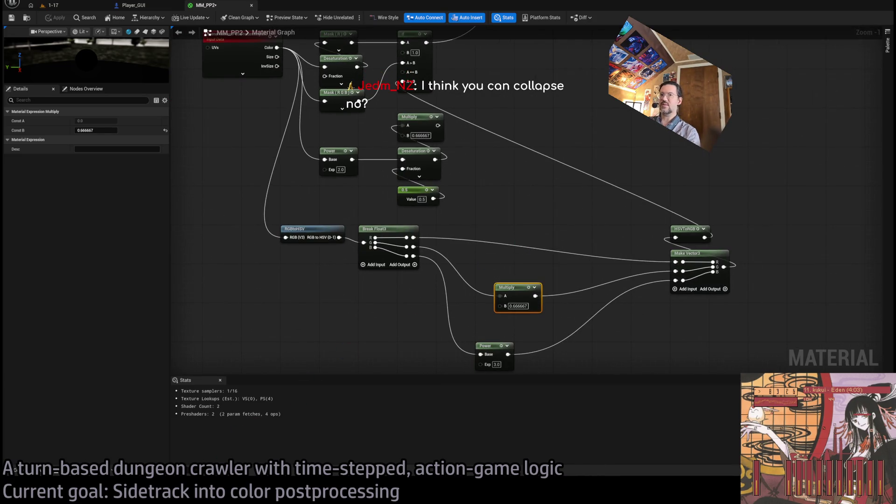
click(282, 314)
scroll(410, 314, down, 3)
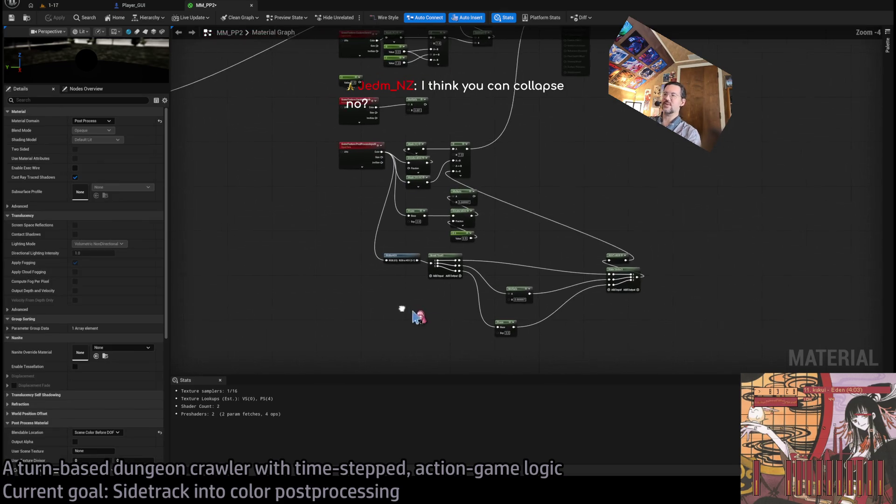
mouse_move(677, 350)
mouse_down()
mouse_move(420, 200)
mouse_move(356, 143)
mouse_up()
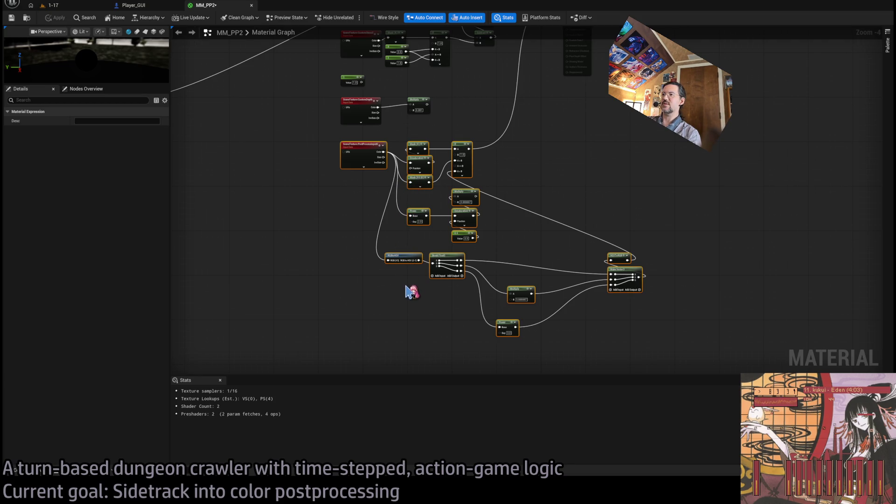
key(ctrl+shift+c)
scroll(462, 216, up, 5)
click(490, 176)
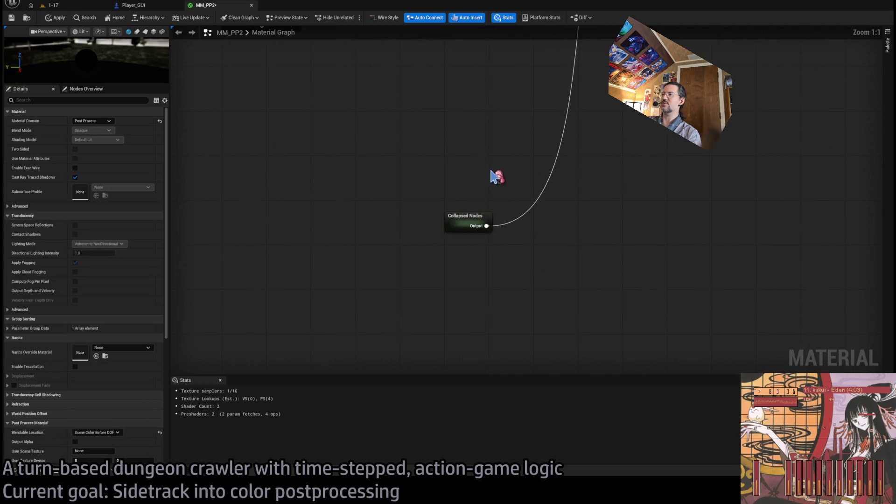
key(ctrl+z)
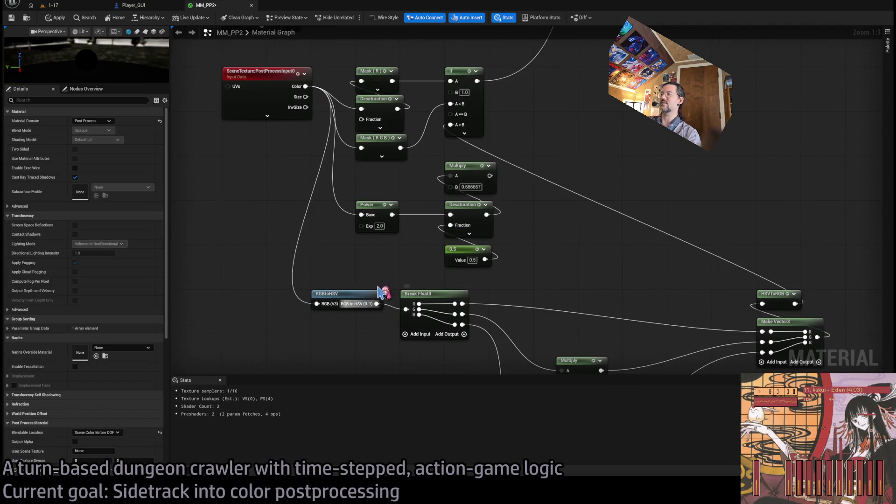
Delete the Depth comment box while keeping its SceneDepth, Subtract, Divide and Saturate nodes
scroll(404, 303, down, 2)
scroll(522, 294, down, 3)
scroll(556, 294, up, 3)
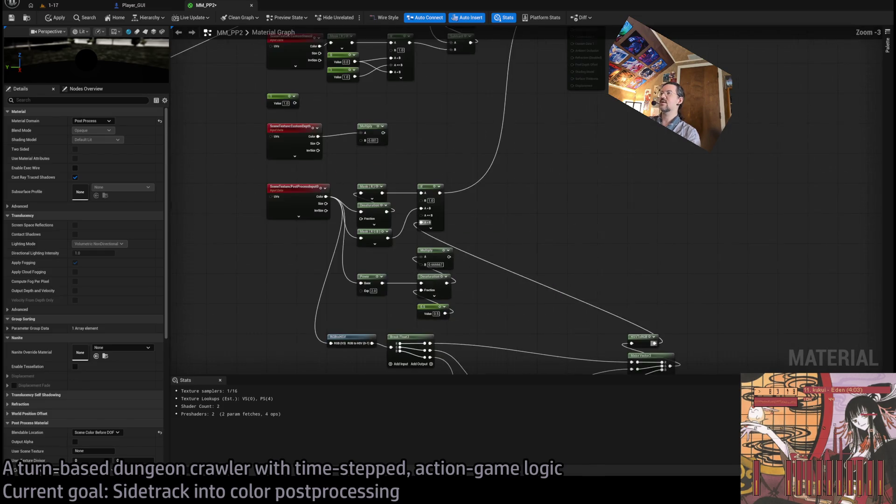
scroll(574, 239, down, 2)
scroll(506, 205, up, 3)
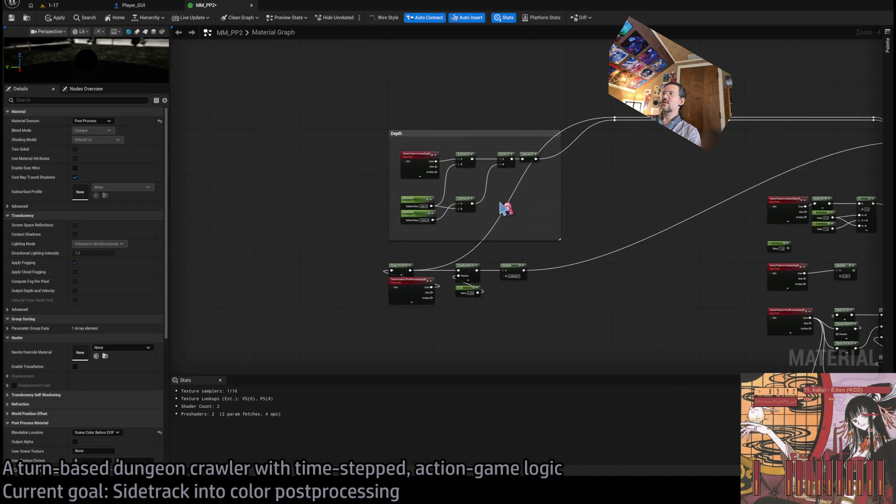
drag(273, 68, 604, 271)
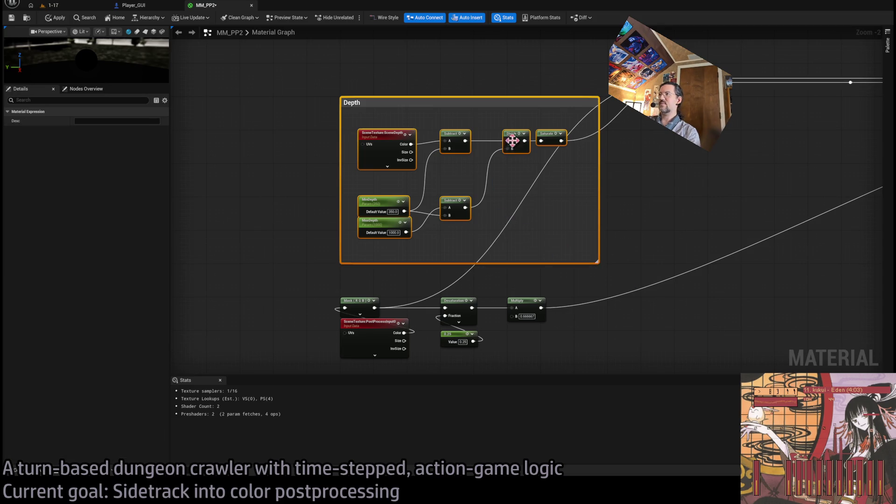
click(386, 84)
key(ctrl+z)
key(Delete)
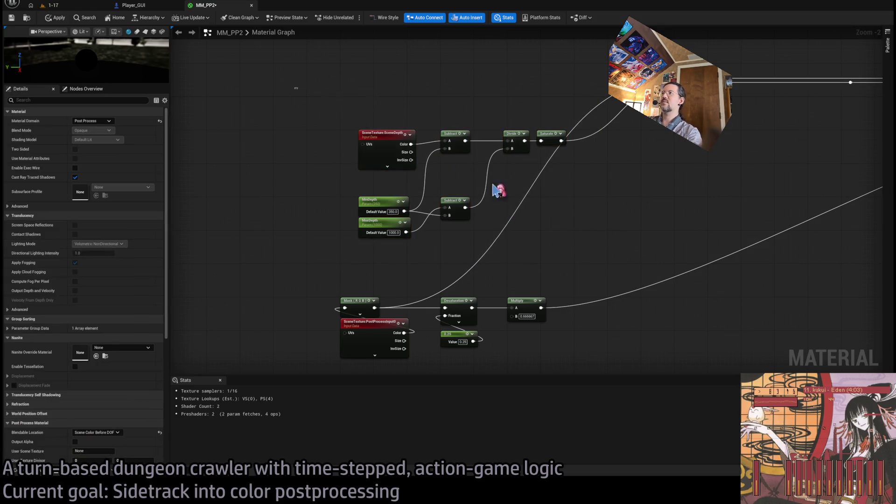
Collapse the depth nodes with Ctrl+G into a subgraph named Depth, placed beside the reroute points
drag(386, 150, 367, 113)
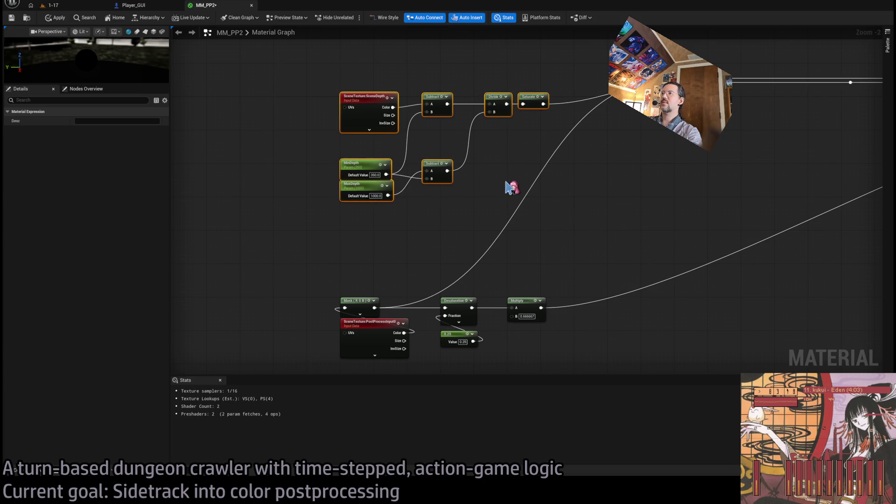
scroll(440, 181, up, 2)
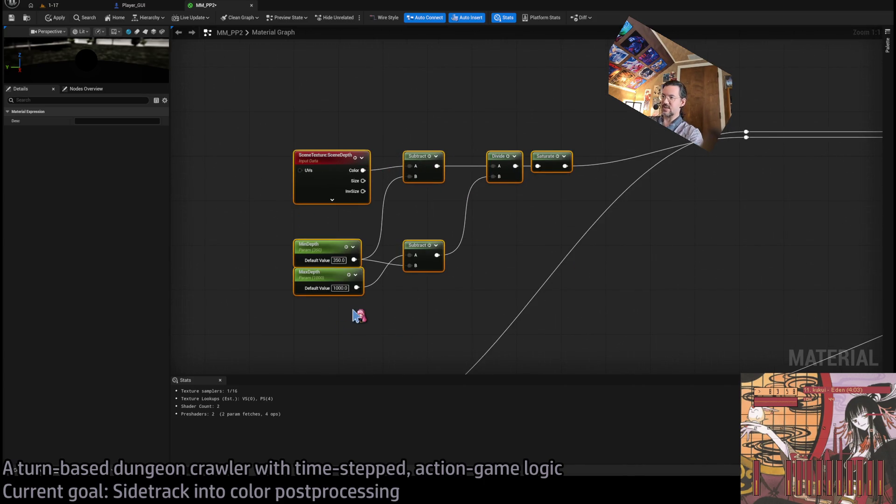
key(ctrl+g)
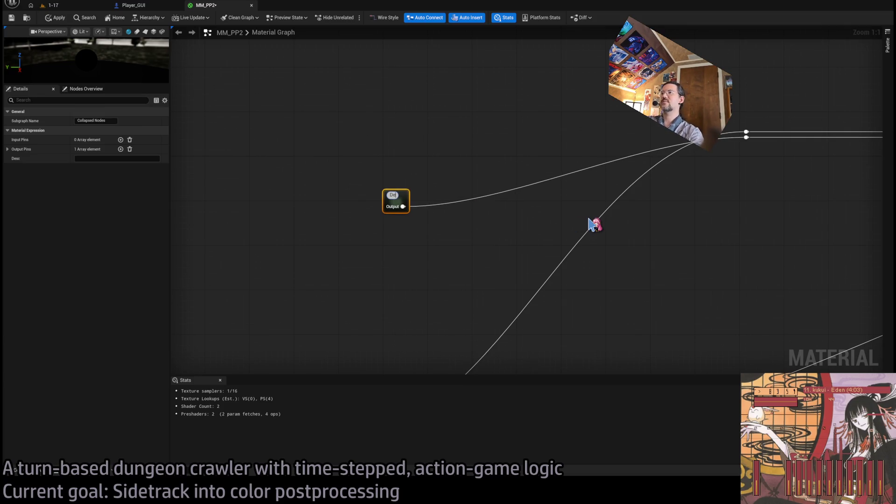
text(pth)
key(Return)
mouse_move(388, 194)
mouse_down()
mouse_move(603, 169)
mouse_move(570, 161)
mouse_up()
drag(626, 138, 518, 154)
scroll(517, 153, up, 7)
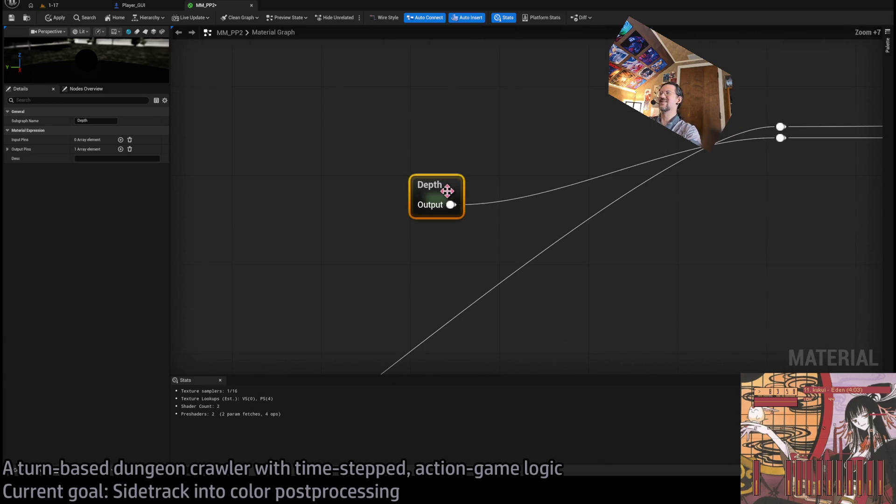
click(424, 254)
scroll(420, 274, down, 19)
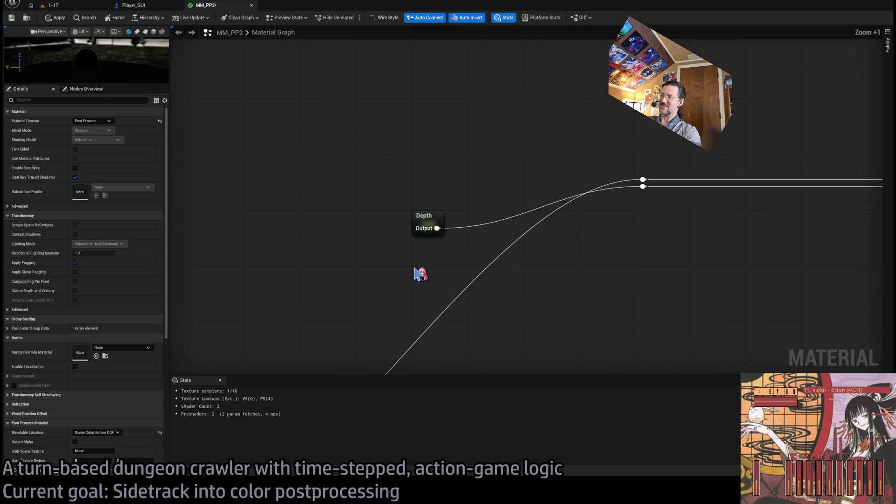
scroll(441, 290, up, 9)
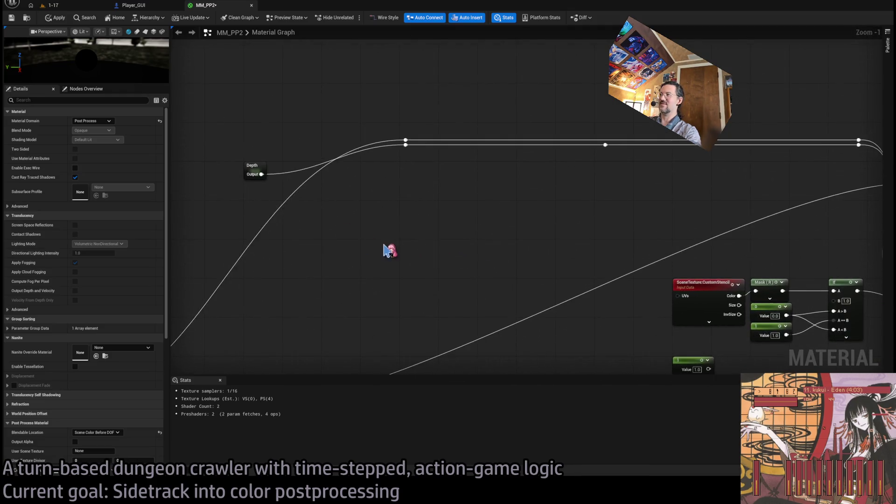
Delete the unused Desaturation, 0.25 and Multiply nodes
drag(448, 227, 497, 182)
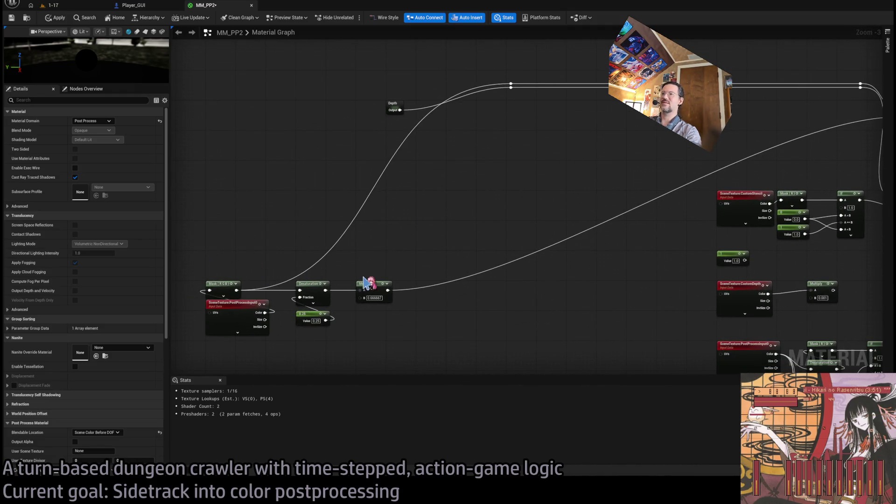
scroll(419, 308, up, 4)
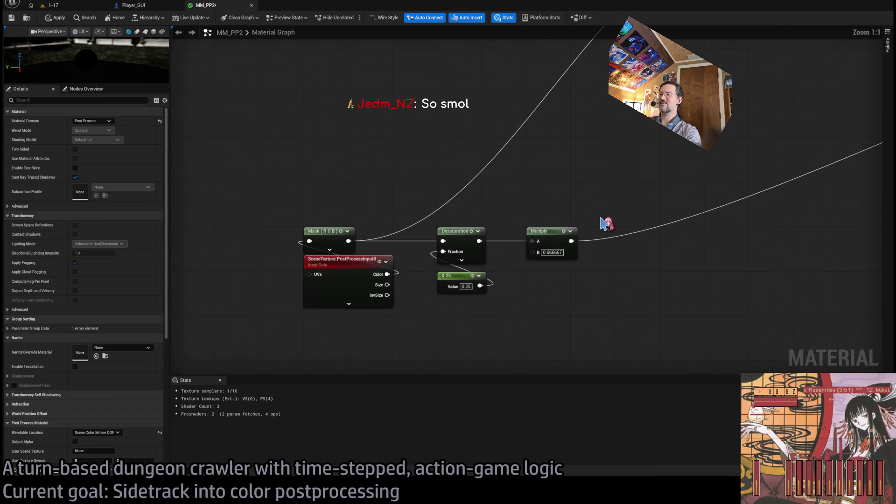
drag(614, 216, 436, 306)
scroll(490, 287, down, 3)
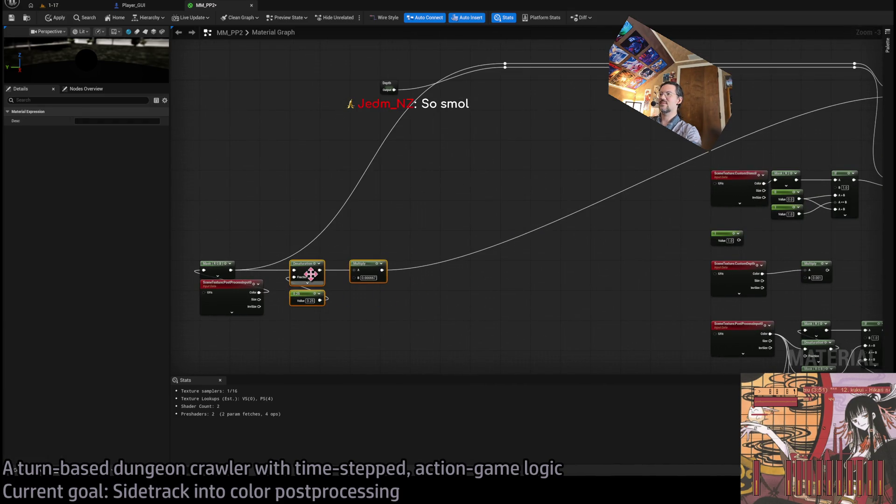
key(Delete)
Collapse Mask (RGB) and PostProcessInput0 into a subgraph named SceneColor under Depth
mouse_move(201, 250)
mouse_down()
mouse_move(233, 289)
mouse_move(404, 166)
mouse_move(402, 117)
mouse_up()
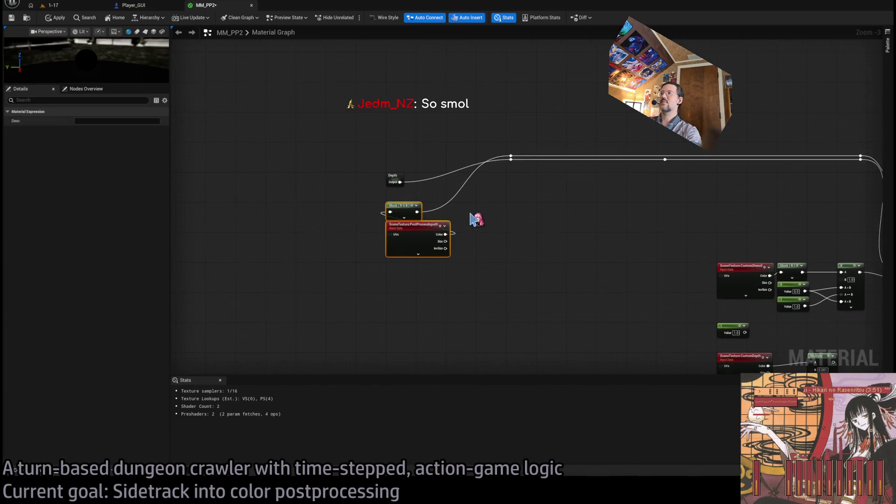
scroll(467, 210, up, 3)
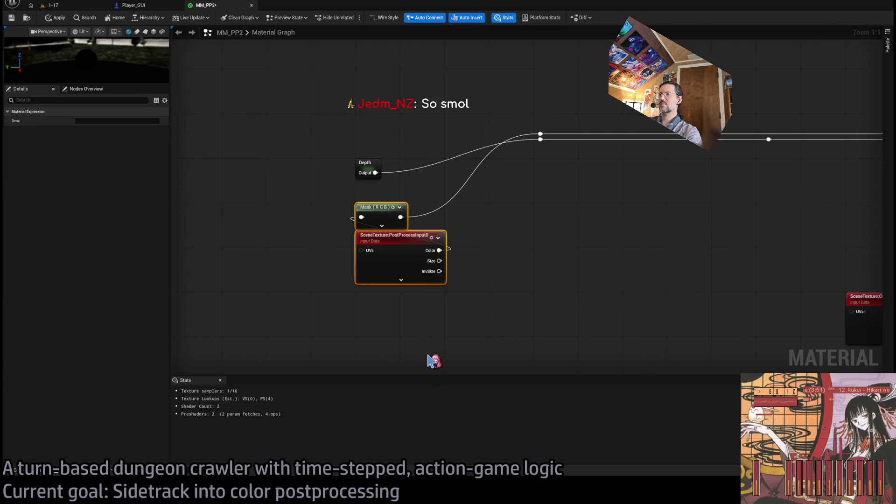
key(ctrl+g)
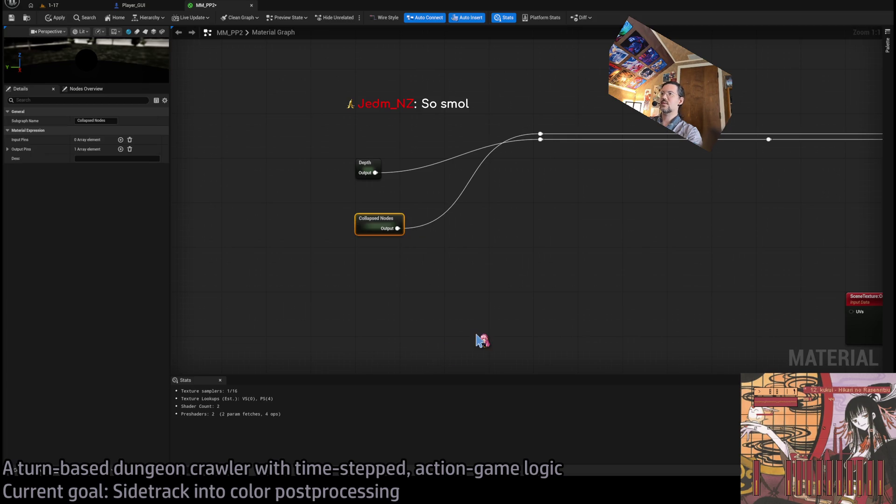
scroll(364, 214, up, 1)
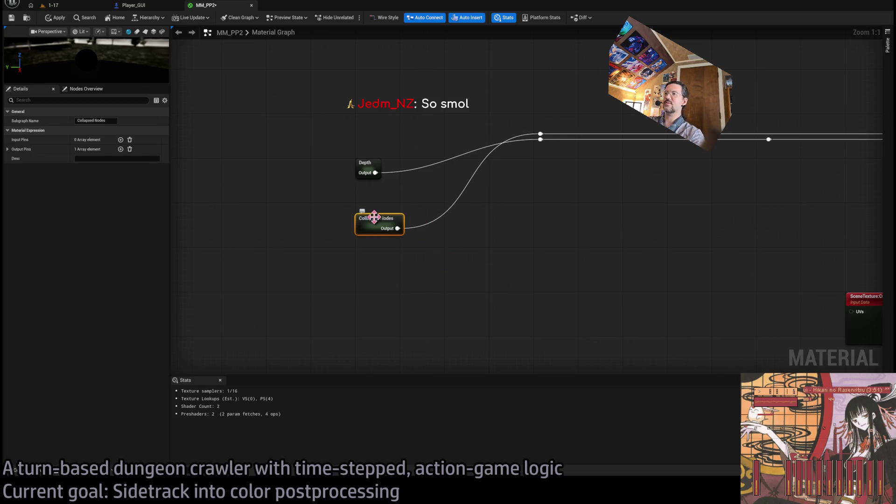
key(F2)
text(SceneColor)
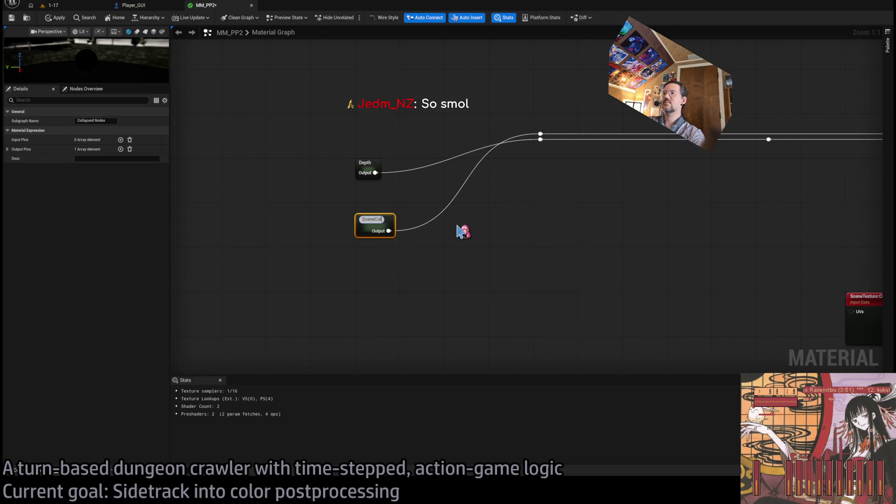
key(Return)
drag(384, 221, 380, 210)
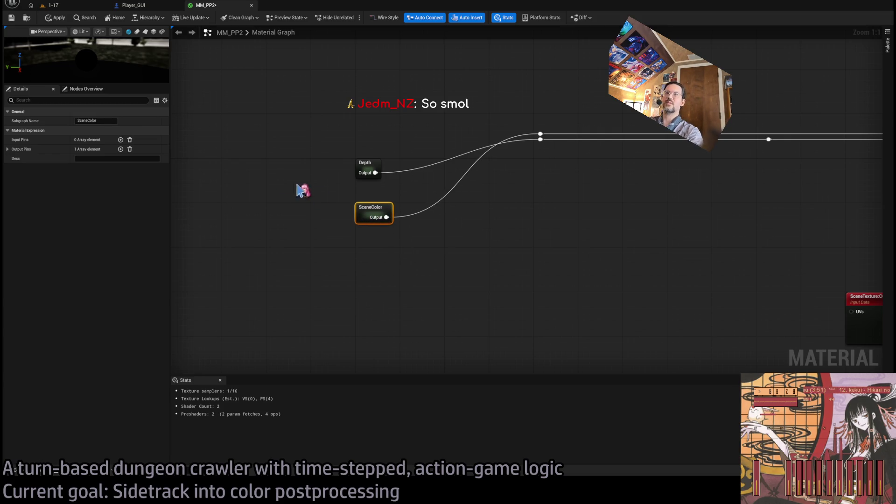
click(325, 137)
click(367, 166)
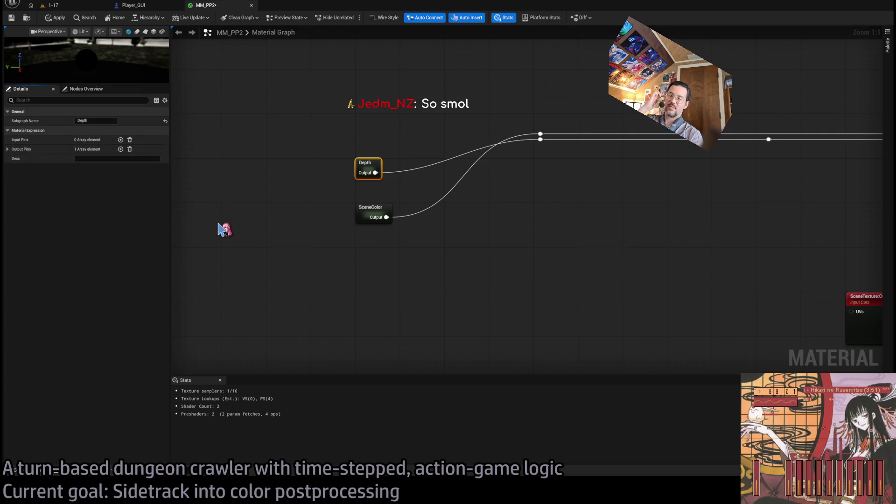
Move the custom-stencil node group left beside the Depth and SceneColor subgraphs
scroll(615, 284, down, 2)
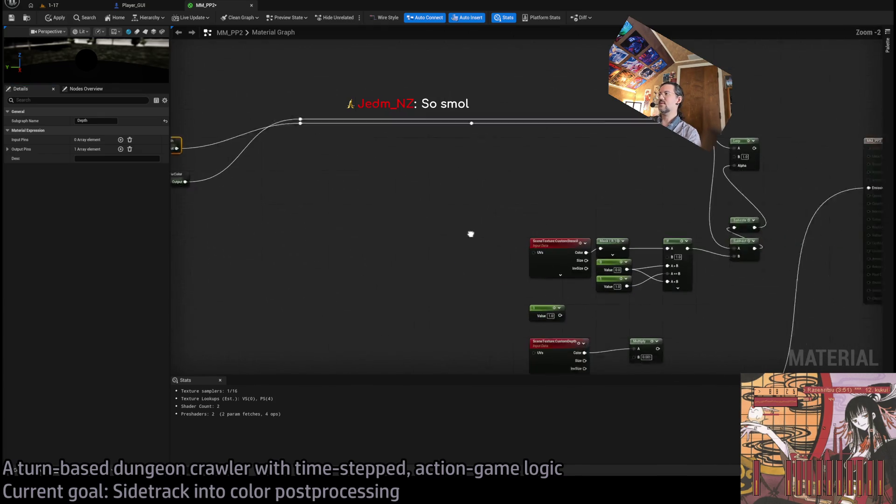
mouse_move(401, 176)
mouse_down()
mouse_move(372, 171)
mouse_move(661, 259)
mouse_up()
mouse_move(432, 214)
mouse_down()
mouse_move(257, 192)
mouse_move(341, 238)
mouse_move(413, 241)
mouse_up()
drag(351, 200, 348, 170)
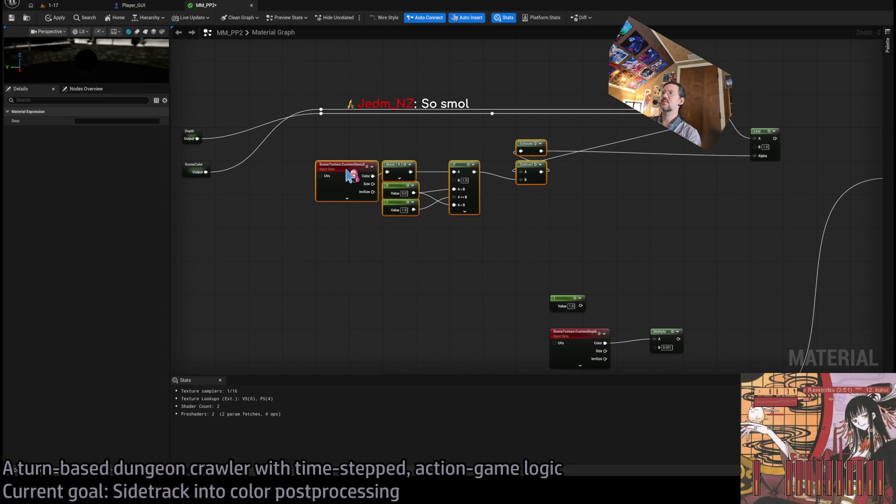
click(353, 154)
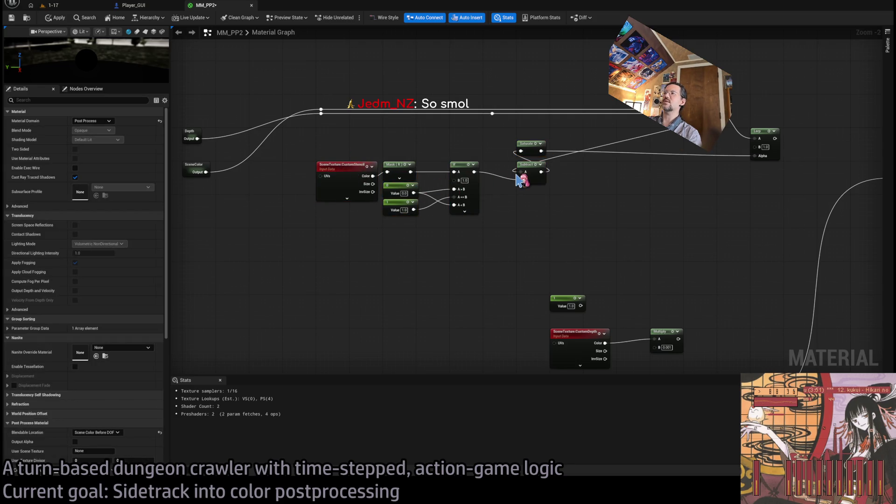
scroll(486, 193, up, 2)
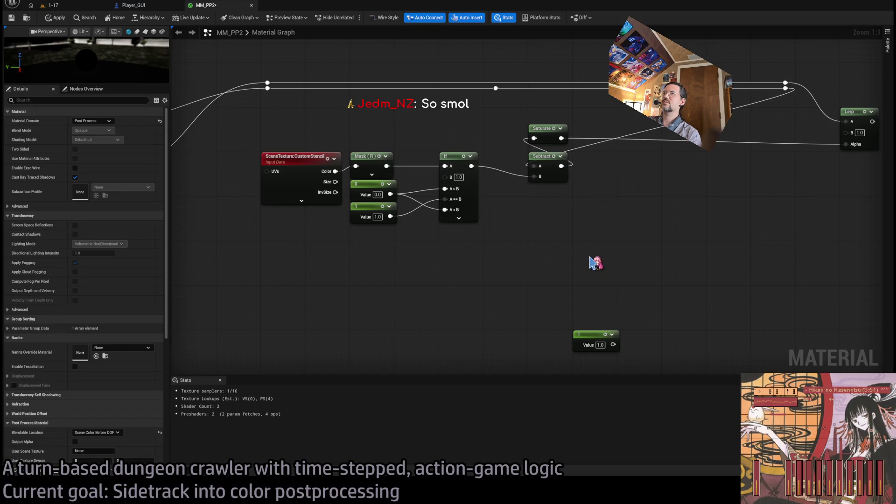
Reposition the Saturate node between Subtract and Lerp
click(77, 6)
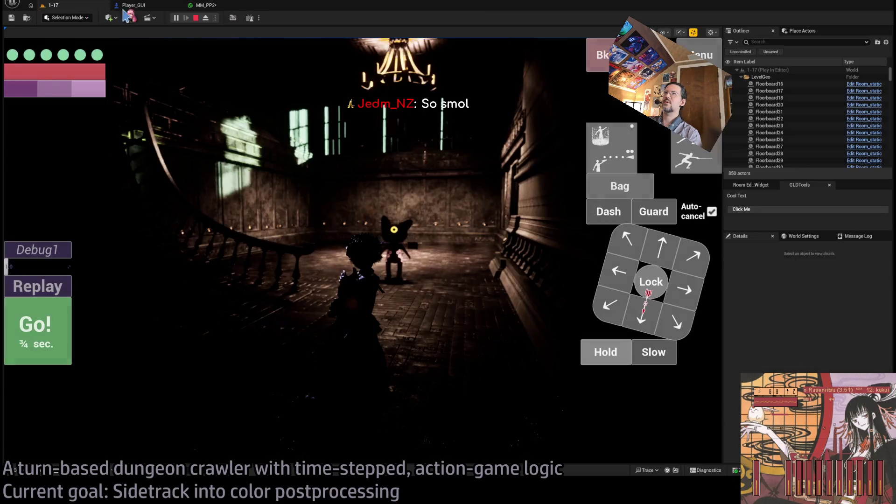
click(205, 6)
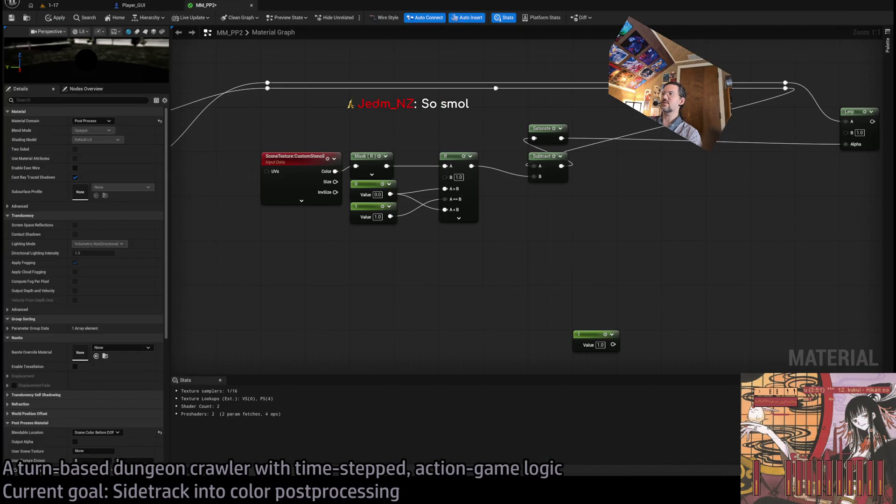
mouse_move(574, 143)
mouse_down()
mouse_move(498, 162)
mouse_move(604, 206)
mouse_move(606, 197)
mouse_up()
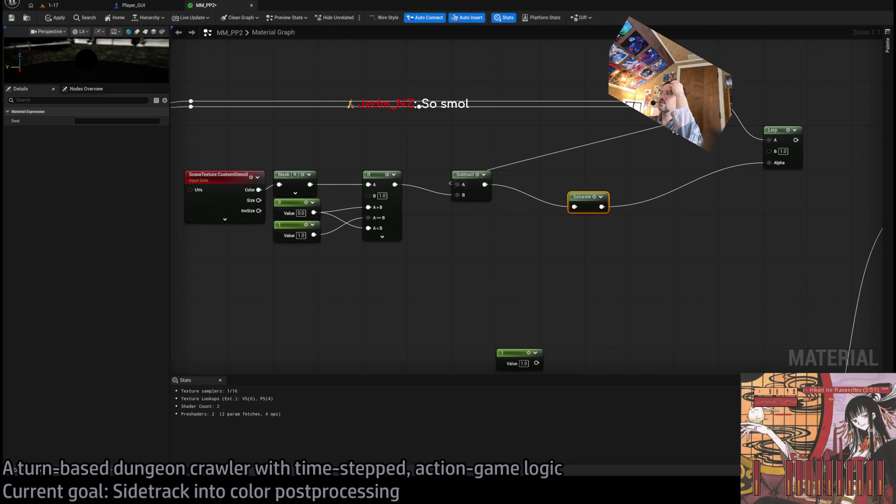
mouse_move(460, 152)
mouse_down()
mouse_move(551, 176)
mouse_move(490, 175)
mouse_up()
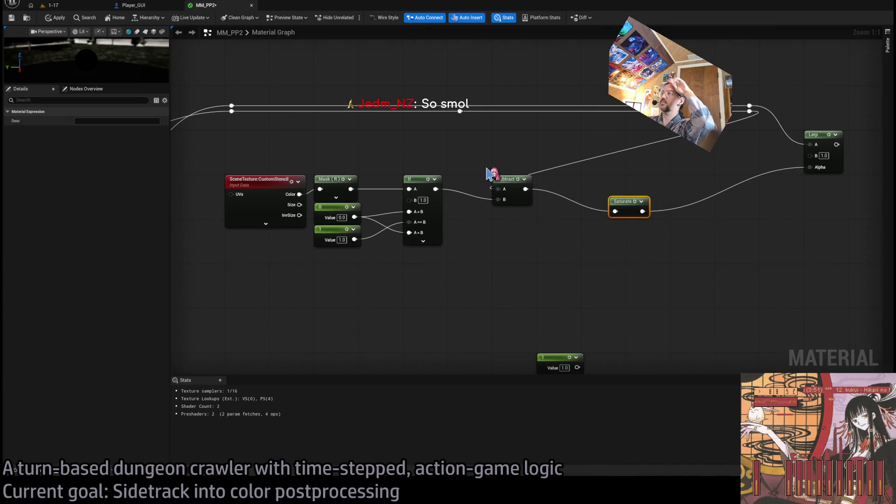
click(607, 183)
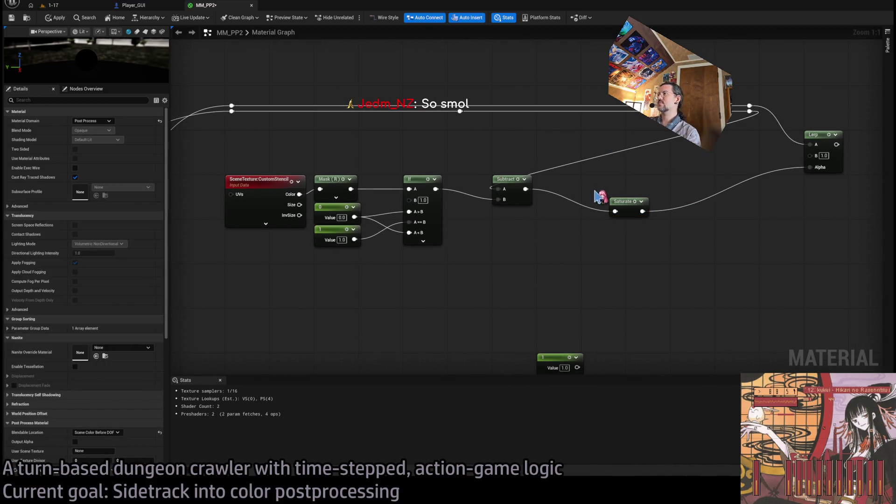
Connect the If output to Subtract's A input
drag(219, 156, 321, 177)
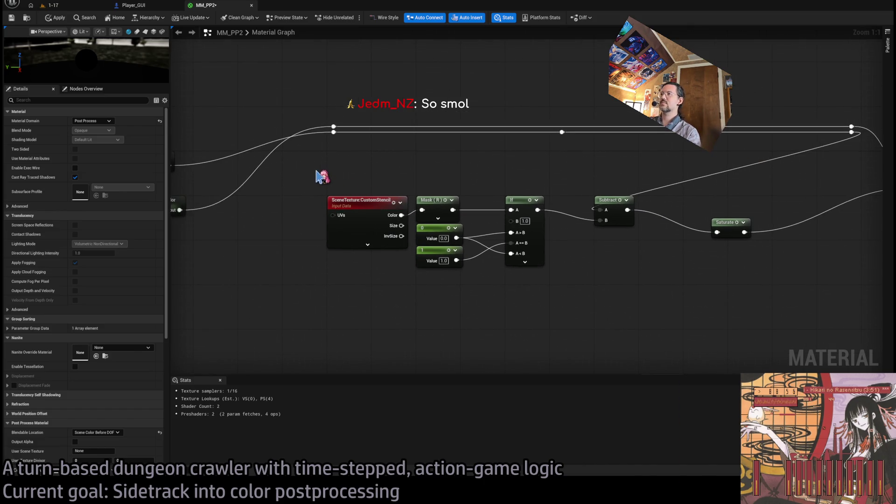
drag(579, 223, 601, 211)
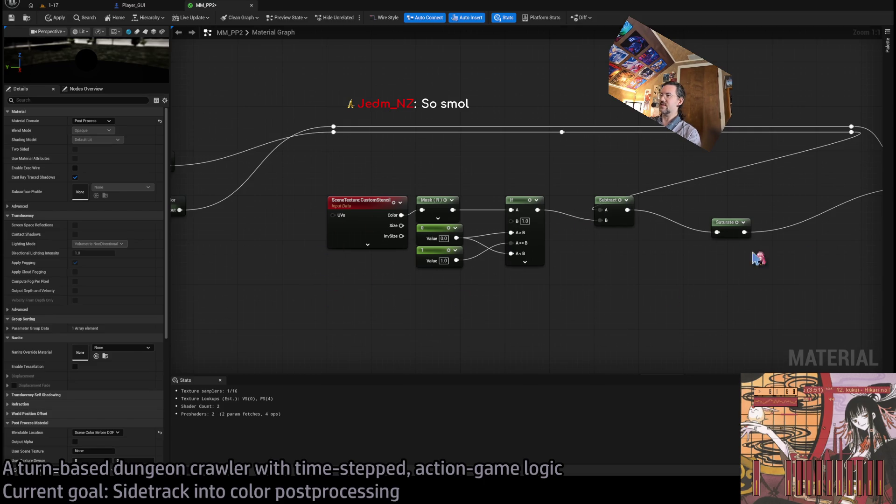
scroll(588, 308, down, 3)
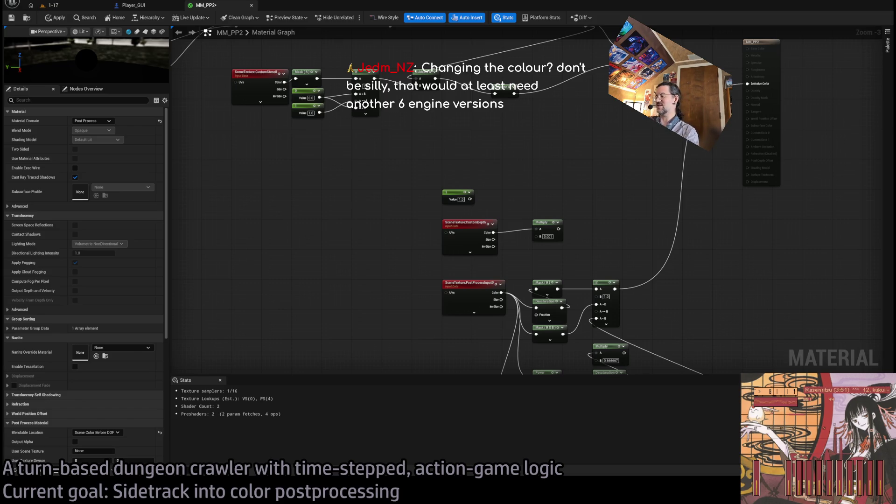
Stack the Power node directly under Multiply and align both on the left
scroll(388, 185, up, 3)
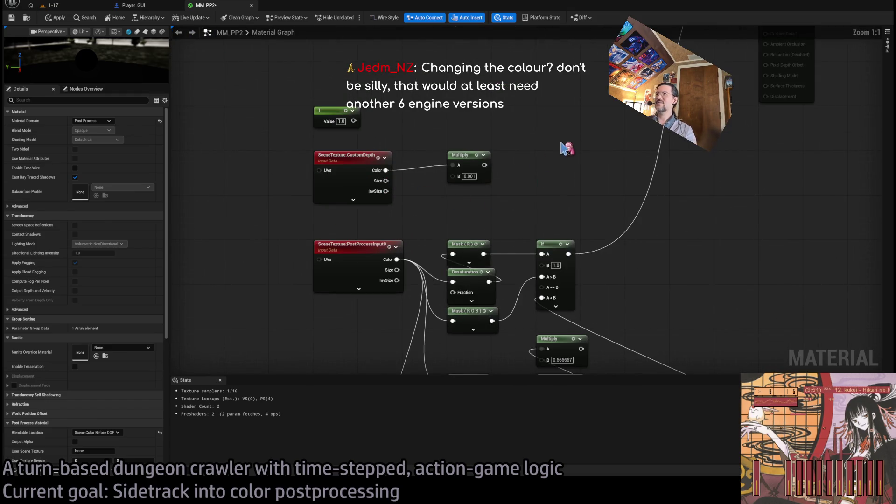
drag(567, 148, 327, 210)
drag(530, 159, 480, 165)
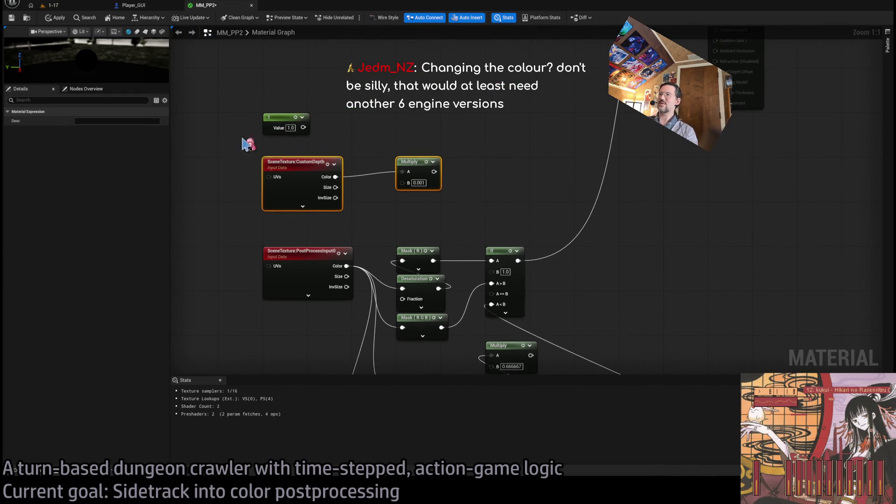
drag(243, 141, 558, 229)
scroll(463, 206, down, 2)
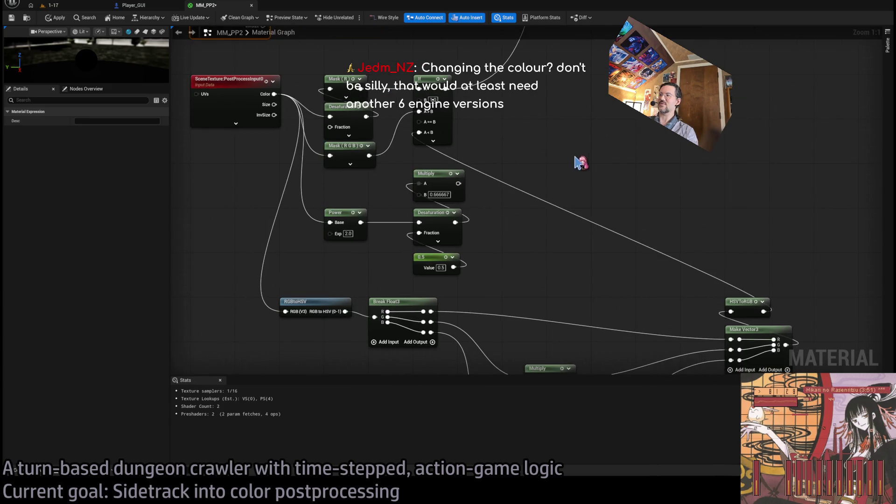
mouse_move(580, 160)
mouse_down()
mouse_move(644, 208)
mouse_move(556, 156)
mouse_up()
drag(409, 314, 428, 290)
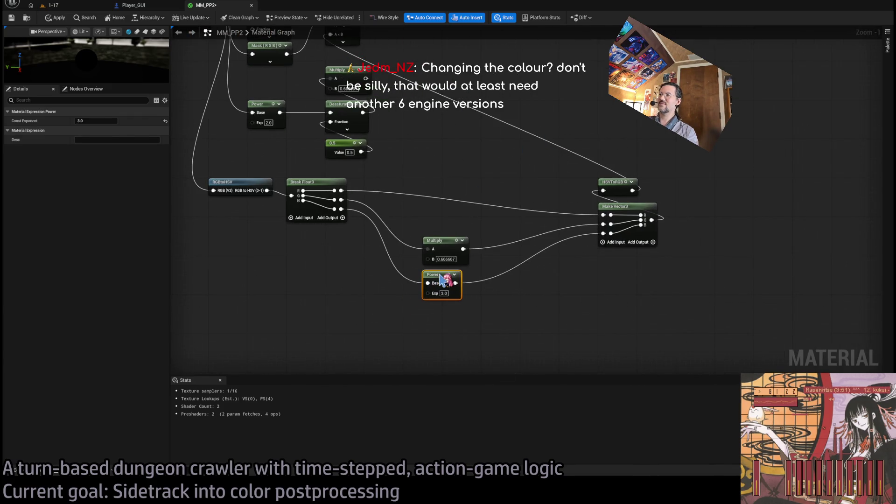
shift+click(442, 250)
drag(442, 250, 422, 230)
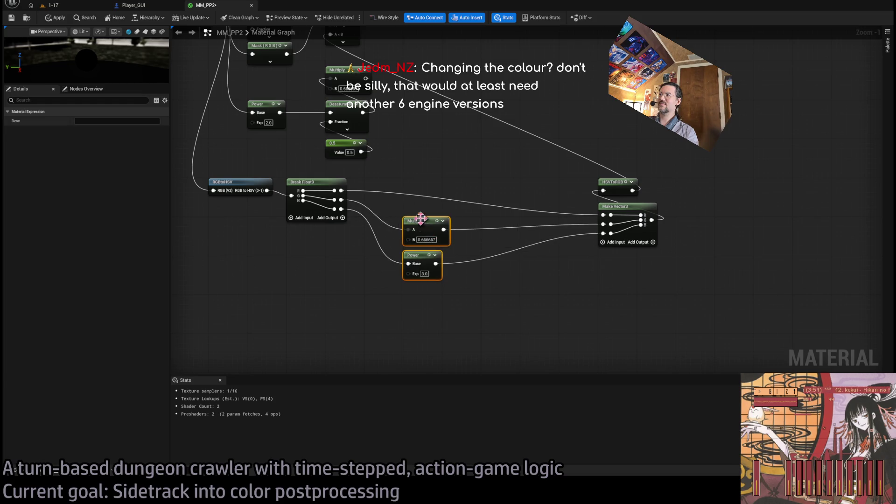
Shift HSVToRGB and Make Vector3 left, closer to the Multiply/Power pair
drag(451, 156, 629, 219)
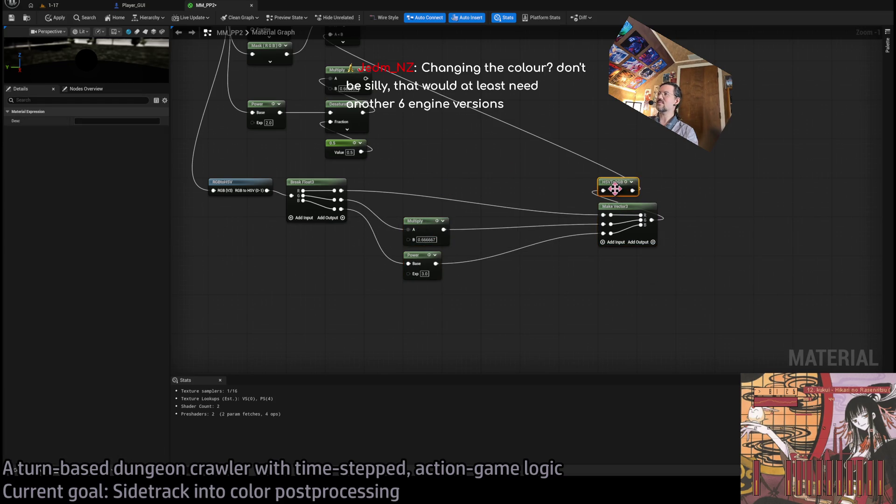
drag(609, 186, 492, 181)
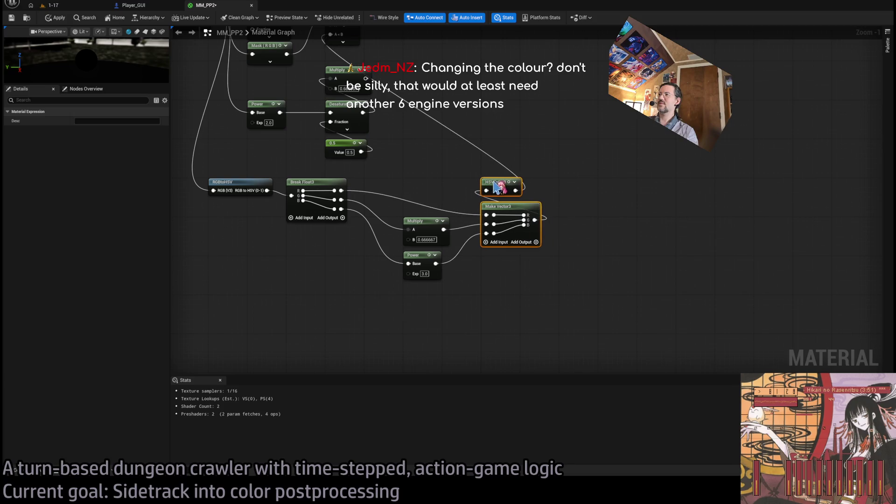
click(532, 125)
mouse_move(532, 124)
mouse_down()
mouse_move(632, 250)
mouse_move(314, 337)
mouse_up()
scroll(614, 241, down, 1)
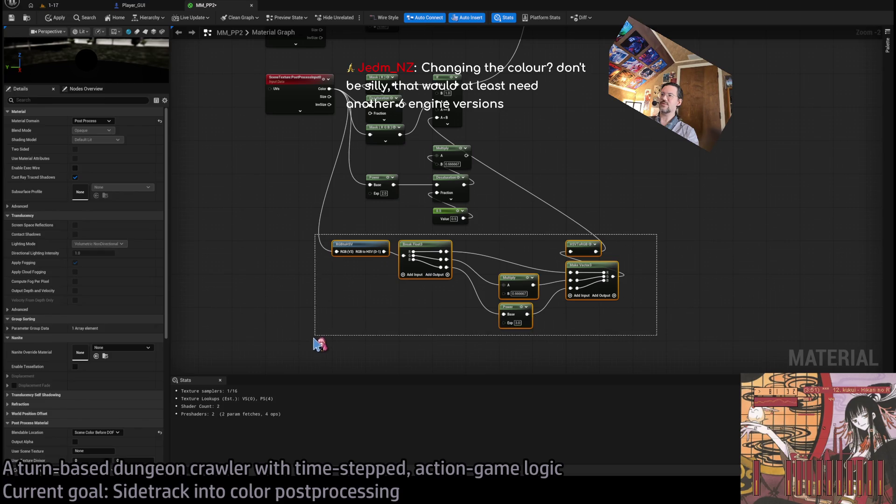
scroll(520, 223, down, 5)
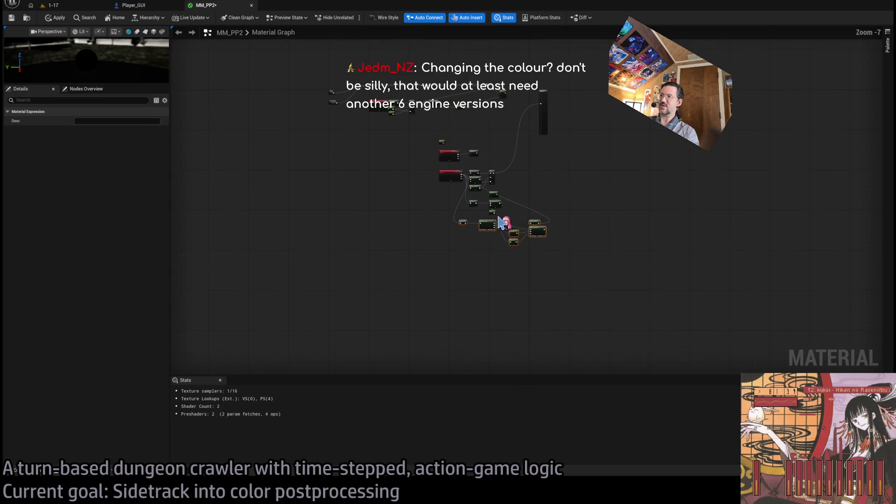
click(658, 231)
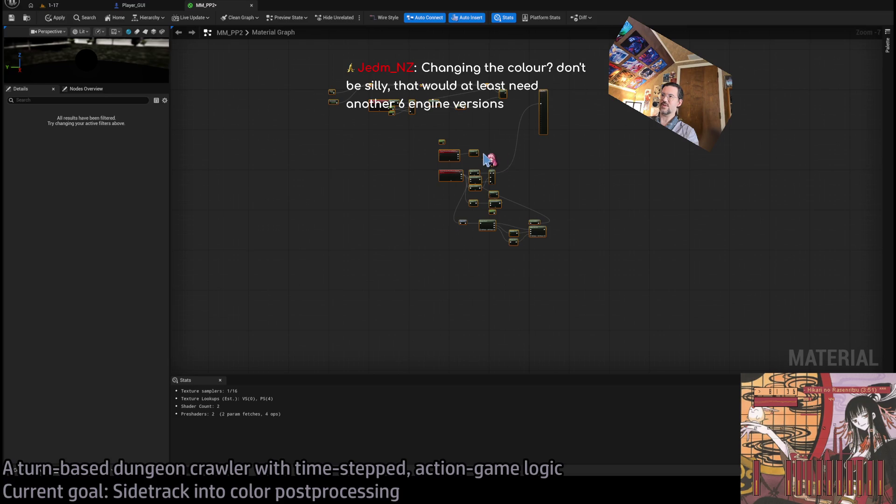
scroll(527, 228, up, 8)
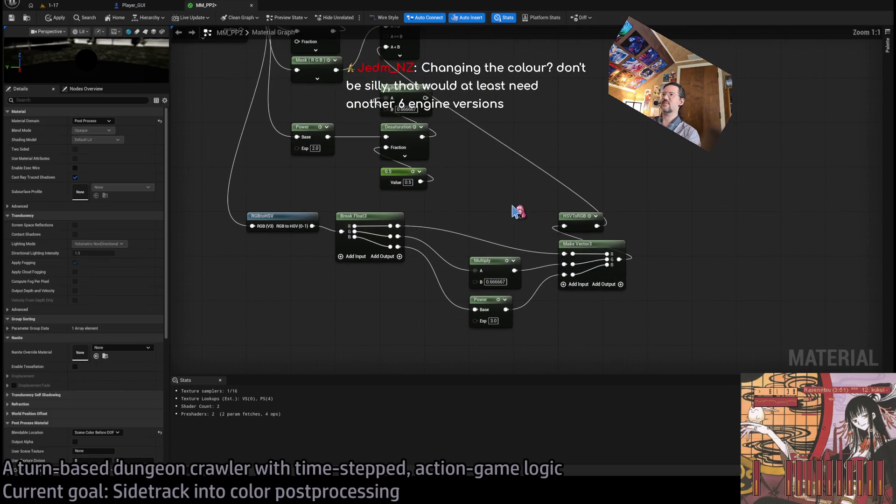
drag(524, 344, 511, 280)
click(560, 334)
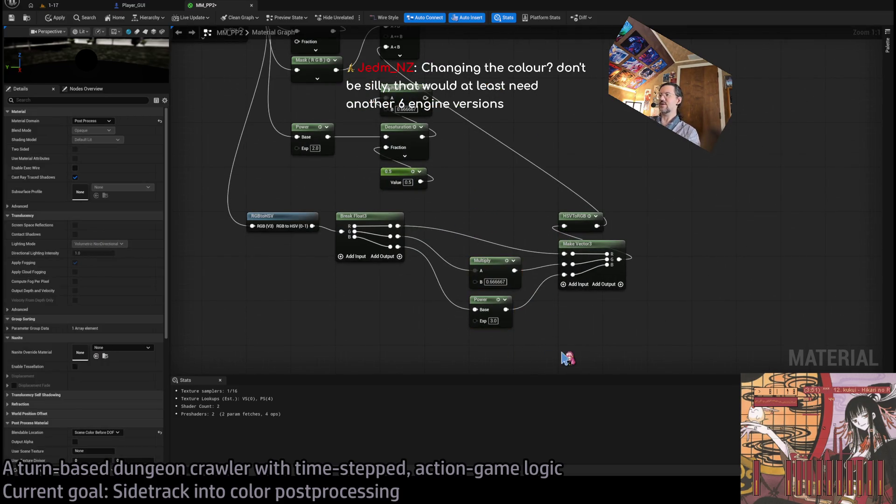
scroll(459, 263, down, 6)
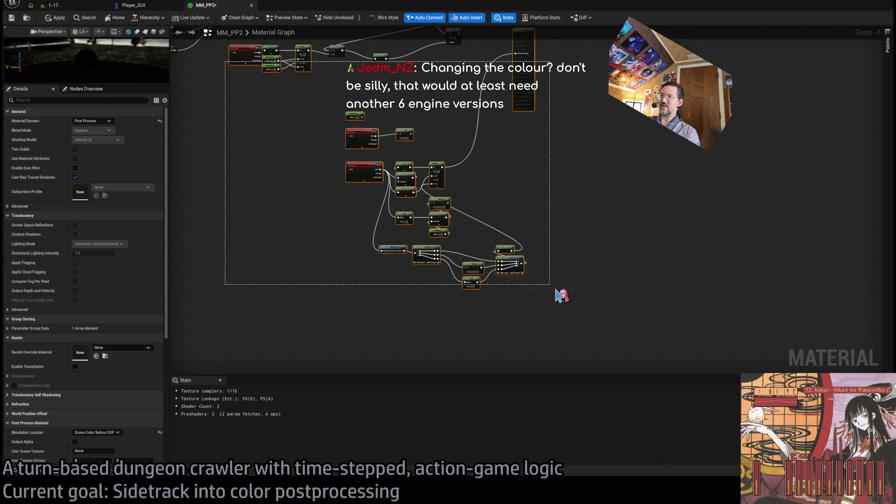
drag(663, 357, 267, 50)
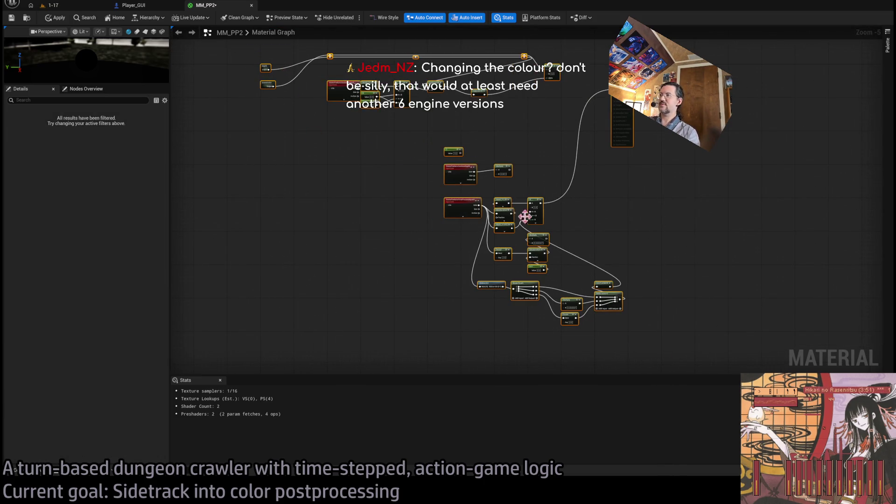
scroll(616, 254, up, 2)
click(616, 254)
scroll(498, 190, up, 1)
scroll(499, 190, up, 2)
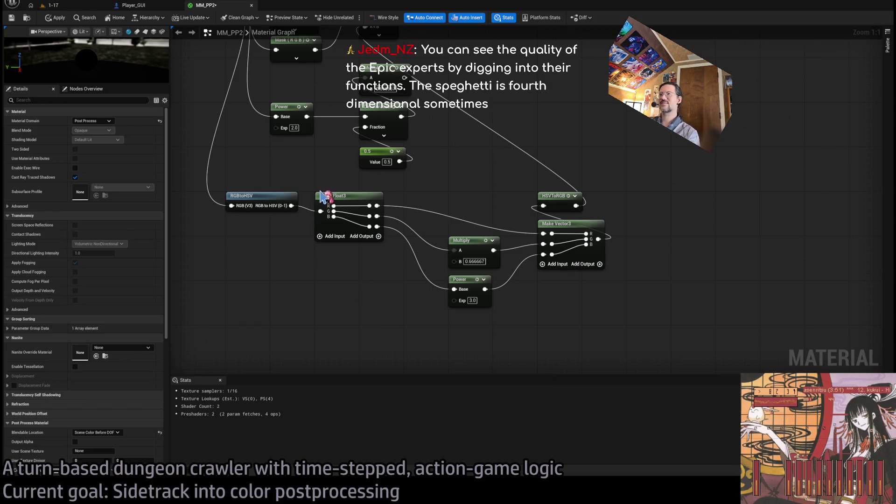
Move the RGBtoHSV and Break Float3 nodes further right
drag(241, 173, 363, 236)
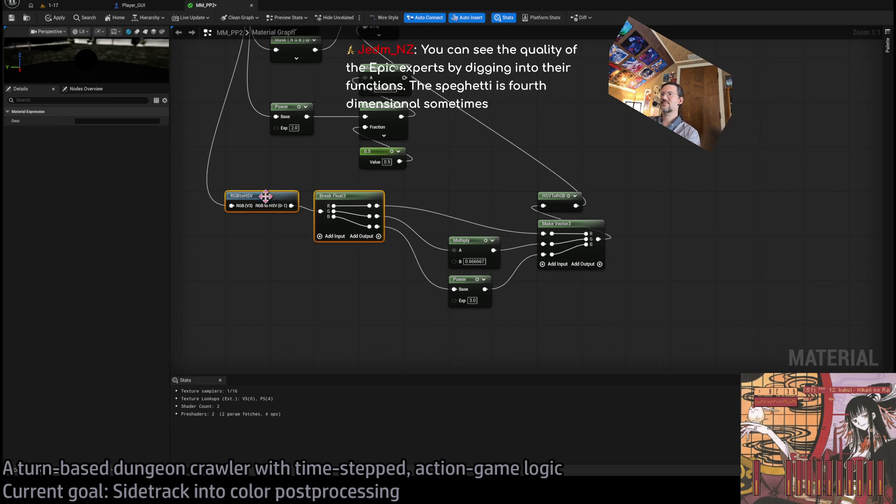
drag(345, 195, 390, 196)
click(454, 169)
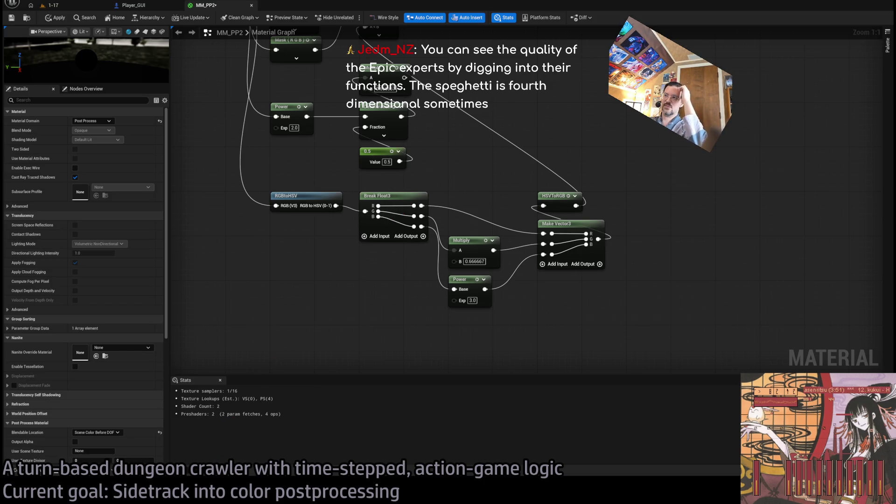
drag(507, 183, 448, 194)
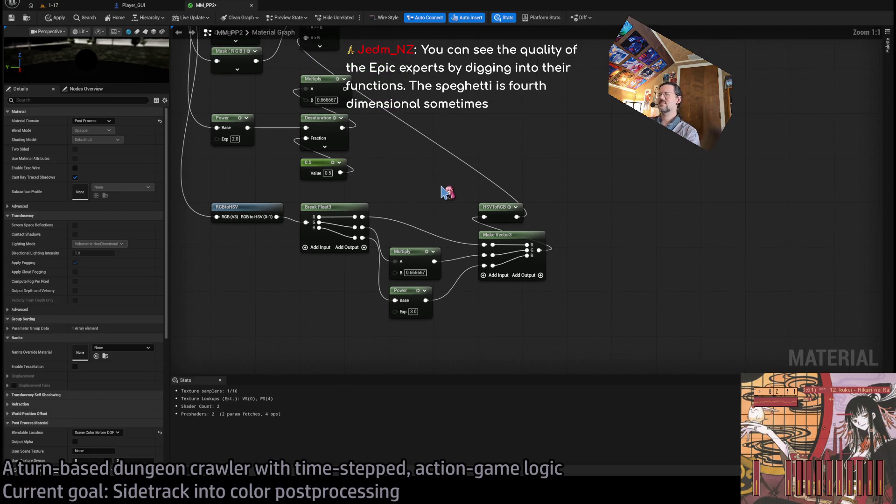
mouse_move(510, 194)
mouse_down()
mouse_move(591, 226)
mouse_move(642, 344)
mouse_move(714, 252)
mouse_move(644, 336)
mouse_move(656, 316)
mouse_move(627, 290)
mouse_move(764, 308)
mouse_up()
Delete the constant 1 and Multiply nodes beside CustomDepth, then enter the Depth subgraph
drag(540, 105, 260, 223)
key(Delete)
drag(540, 257, 462, 123)
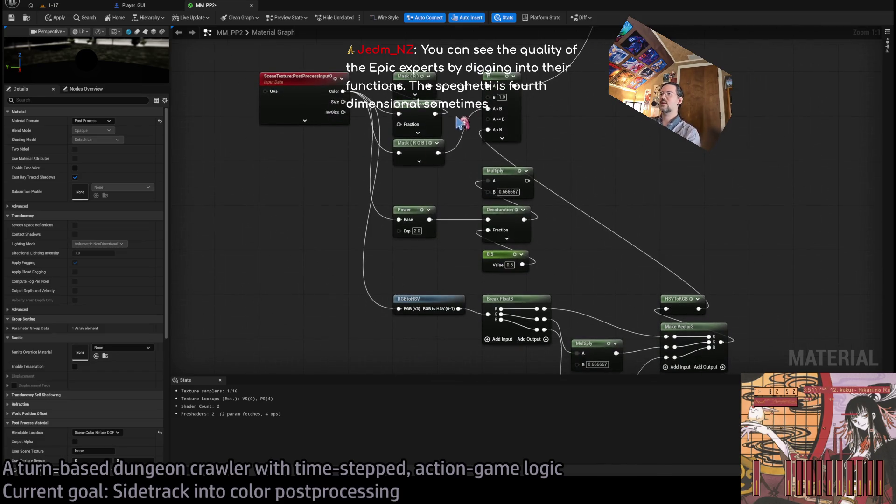
drag(292, 173, 305, 196)
drag(314, 112, 312, 138)
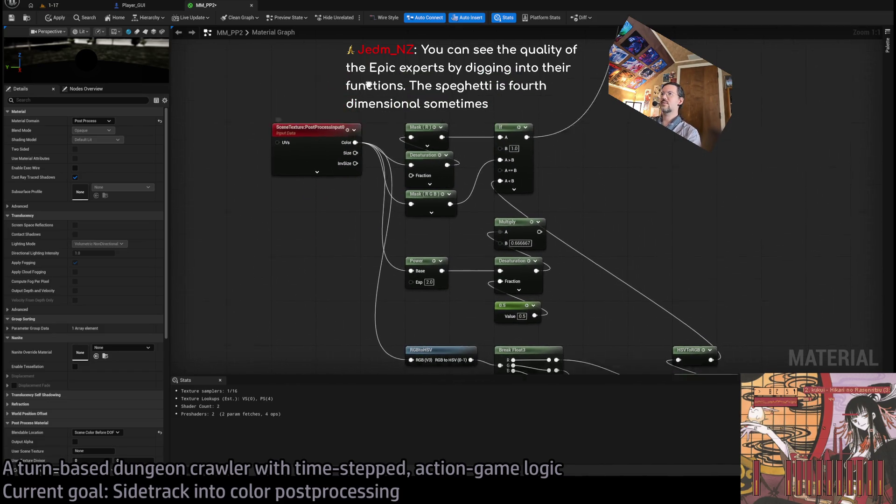
key(ctrl+z)
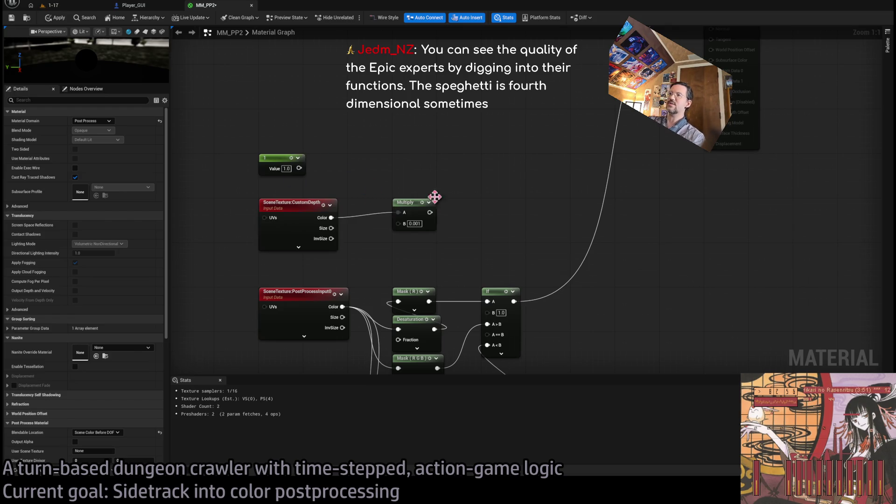
key(ctrl+z)
mouse_move(368, 174)
mouse_down()
mouse_move(477, 255)
mouse_move(586, 213)
mouse_up()
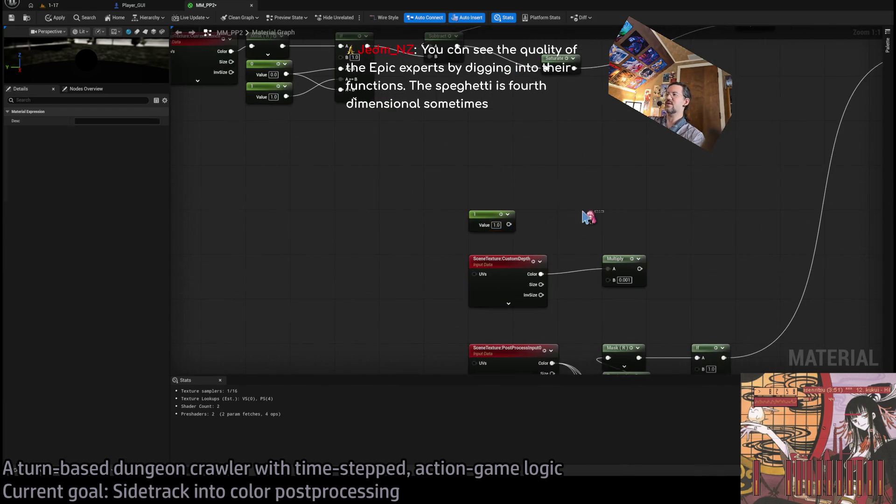
key(ctrl+z)
drag(505, 260, 232, 154)
key(ctrl+z)
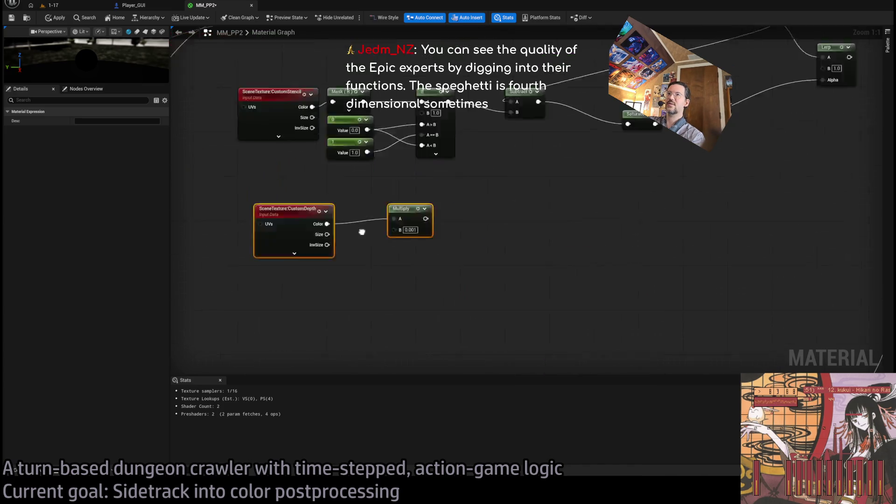
key(ctrl+z)
key(ctrl+z)
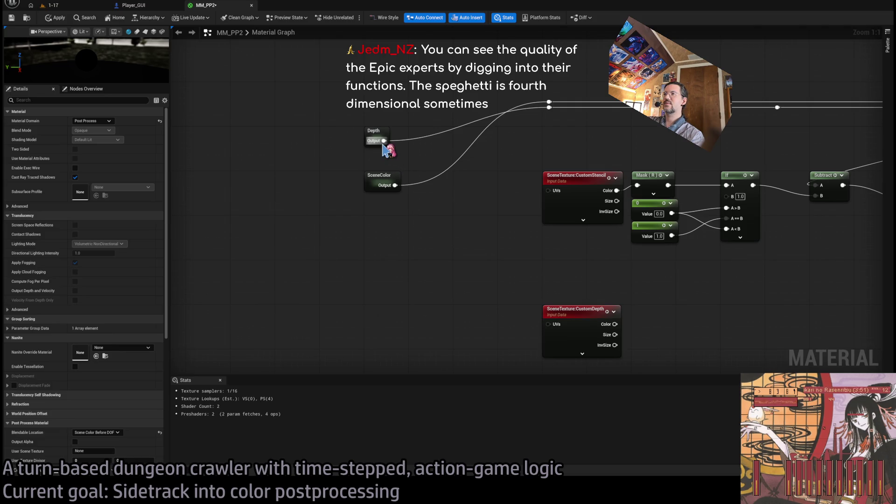
double_click(374, 130)
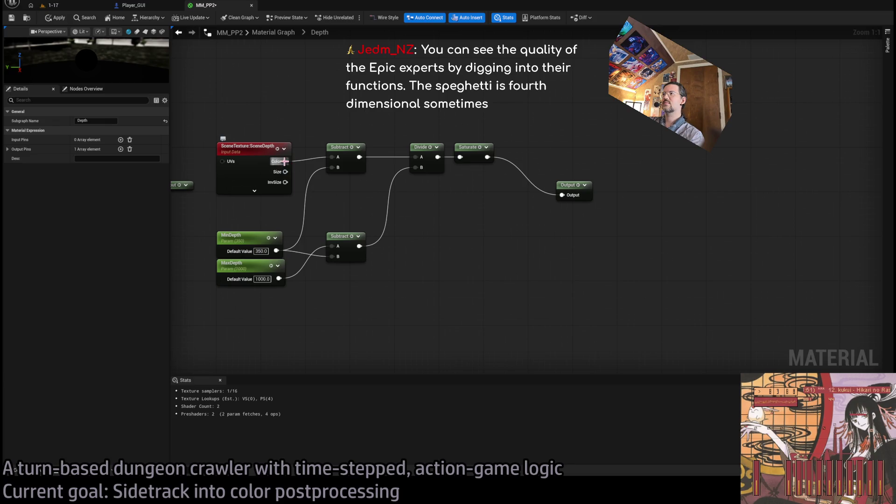
Rename the subgraph's first output pin to Rescaled and add a second VanillaDepth pin
click(570, 184)
drag(560, 190, 532, 156)
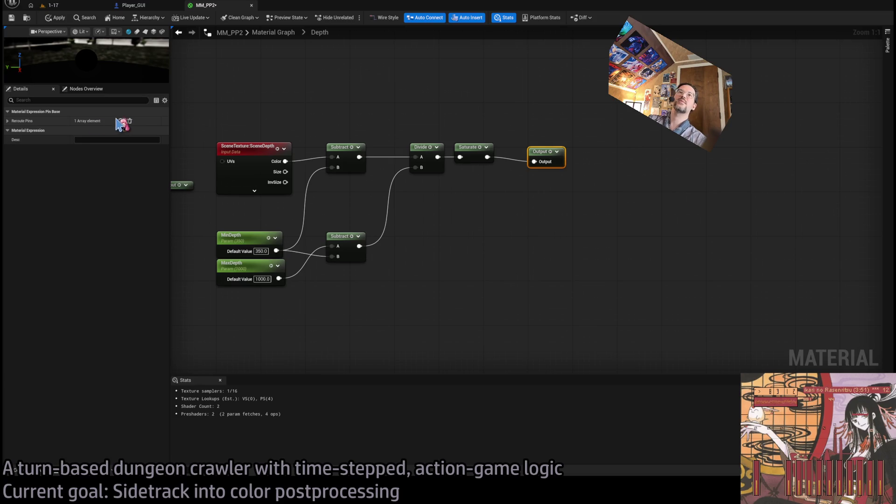
click(8, 121)
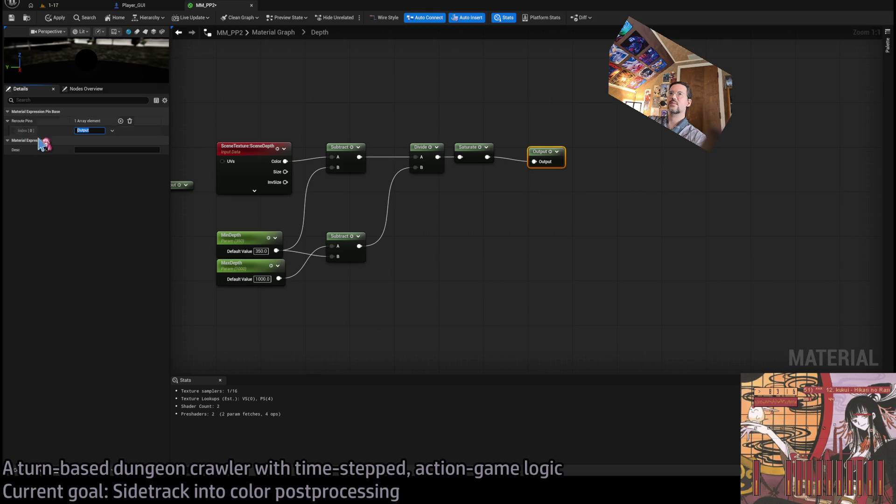
key(Home)
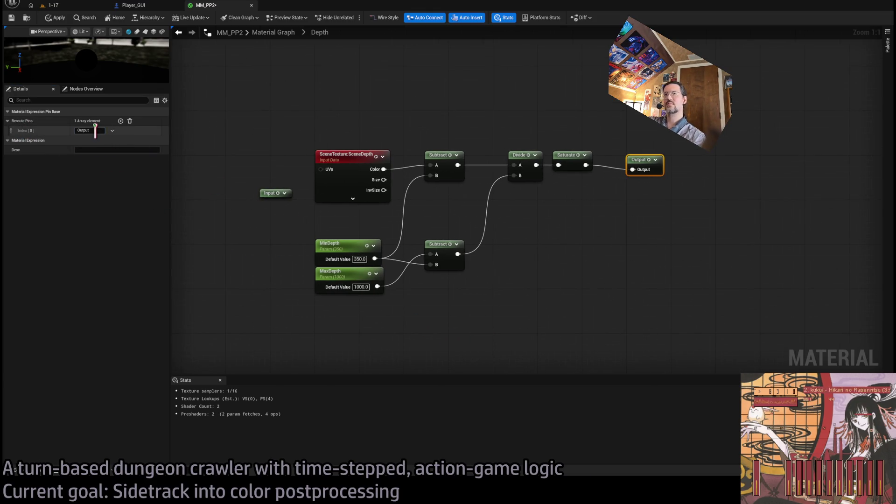
click(94, 130)
text(Rescaled)
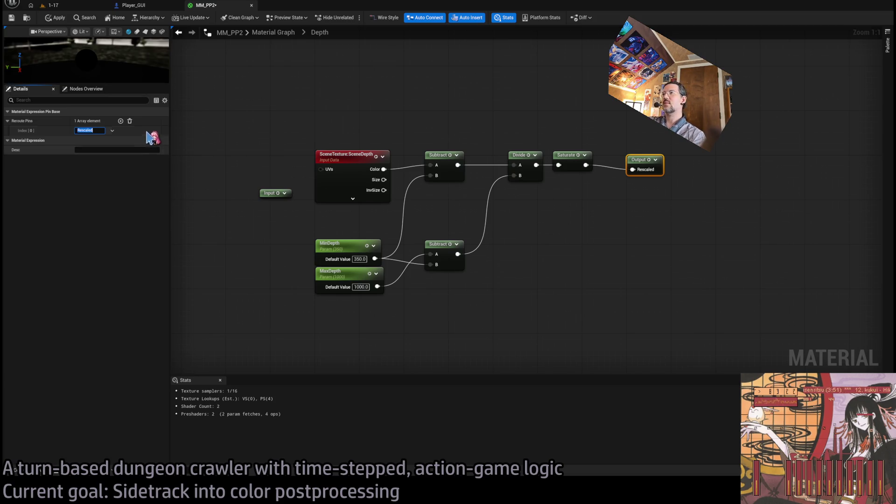
click(120, 121)
click(93, 140)
text(VanillaDepth)
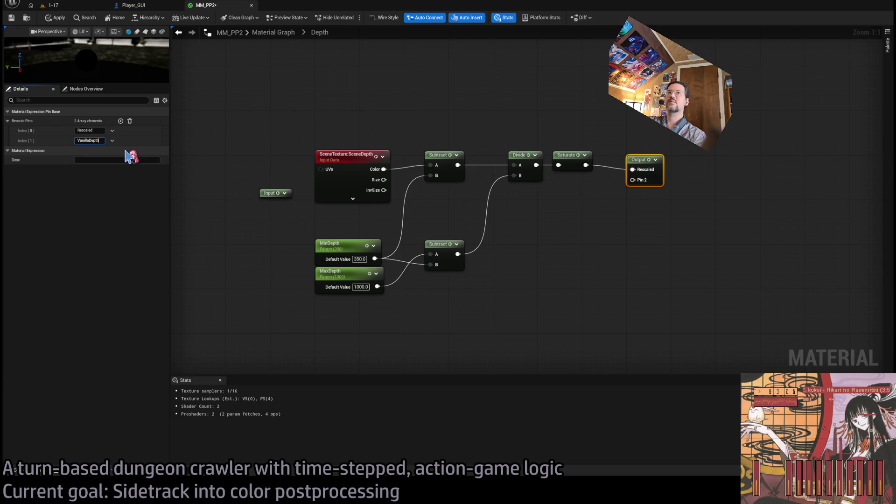
Rearrange the Subtract, Divide and Saturate chain, the Input node and SceneDepth leftward
click(326, 168)
click(464, 150)
drag(399, 131, 623, 231)
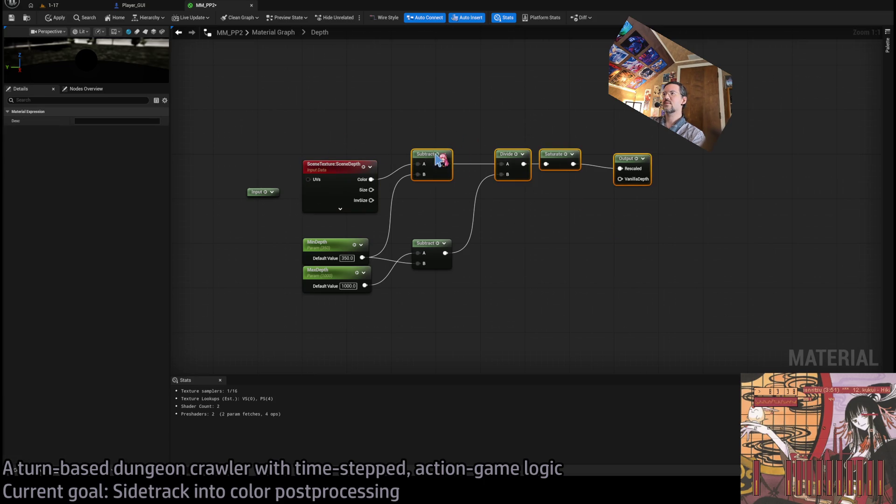
drag(397, 103, 530, 186)
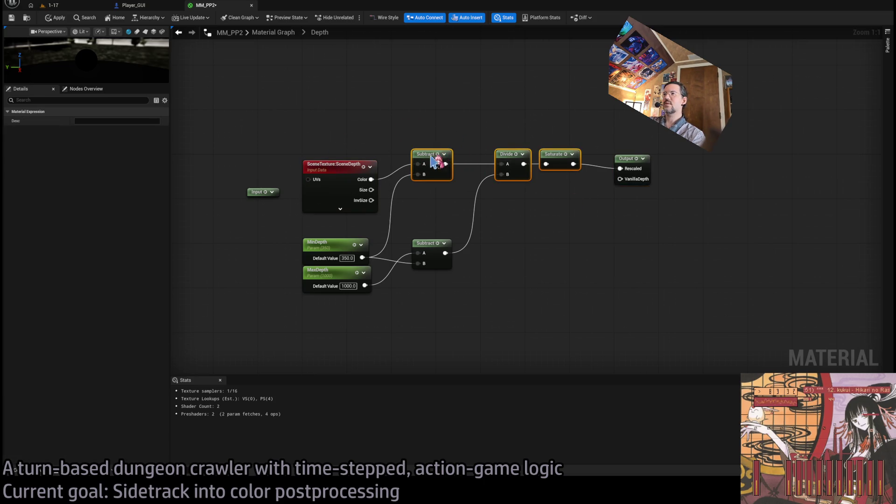
drag(434, 157, 413, 161)
mouse_move(261, 198)
mouse_down()
mouse_move(344, 201)
mouse_move(226, 174)
mouse_move(224, 159)
mouse_up()
mouse_move(421, 174)
mouse_down()
mouse_move(321, 170)
mouse_move(334, 169)
mouse_move(338, 208)
mouse_move(346, 206)
mouse_move(315, 158)
mouse_move(318, 168)
mouse_up()
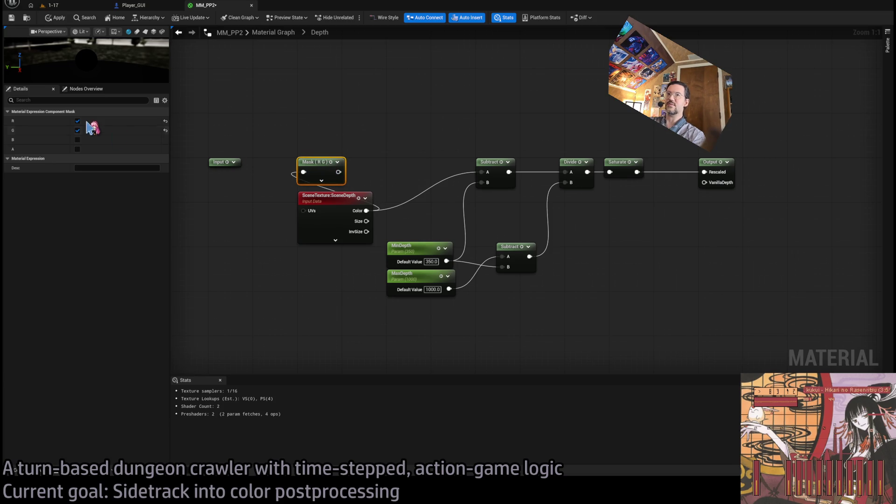
Mask SceneDepth to red only, wire it to VanillaDepth through two reroute knots, and save
click(77, 130)
drag(335, 171, 476, 176)
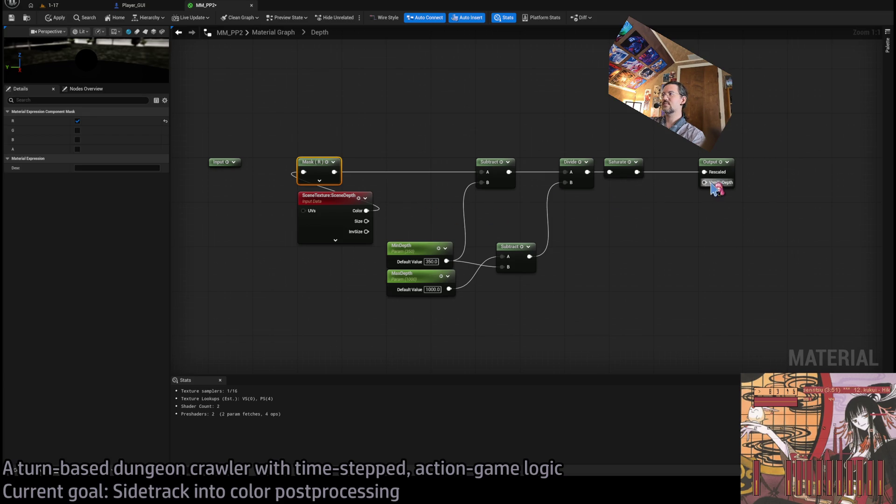
mouse_move(705, 183)
mouse_down()
mouse_move(360, 186)
mouse_move(335, 172)
mouse_up()
double_click(673, 178)
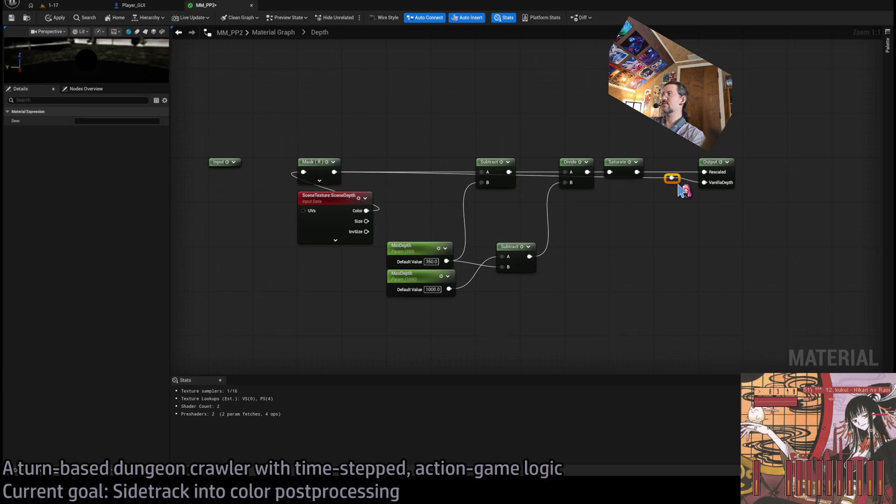
mouse_move(672, 177)
mouse_down()
mouse_move(484, 145)
mouse_move(535, 140)
mouse_move(643, 153)
mouse_up()
double_click(498, 140)
click(586, 243)
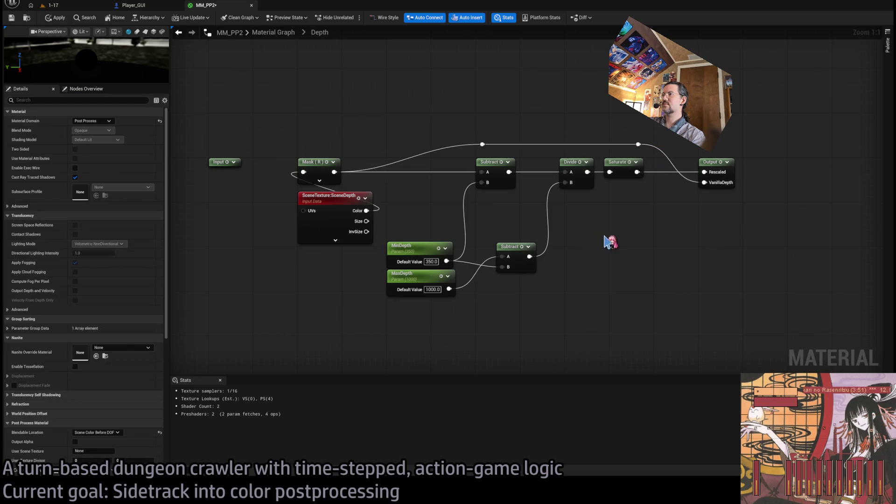
key(ctrl+s)
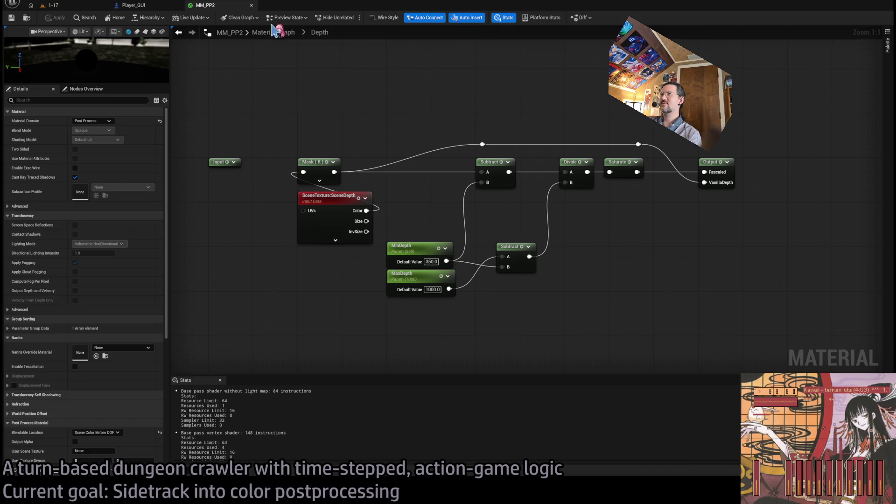
Place MinDepth/MaxDepth beside SceneTexture, stack the lower Subtract under the upper, then exit to Material Graph
mouse_move(386, 230)
mouse_down()
mouse_move(434, 290)
mouse_move(323, 284)
mouse_move(332, 284)
mouse_up()
click(476, 197)
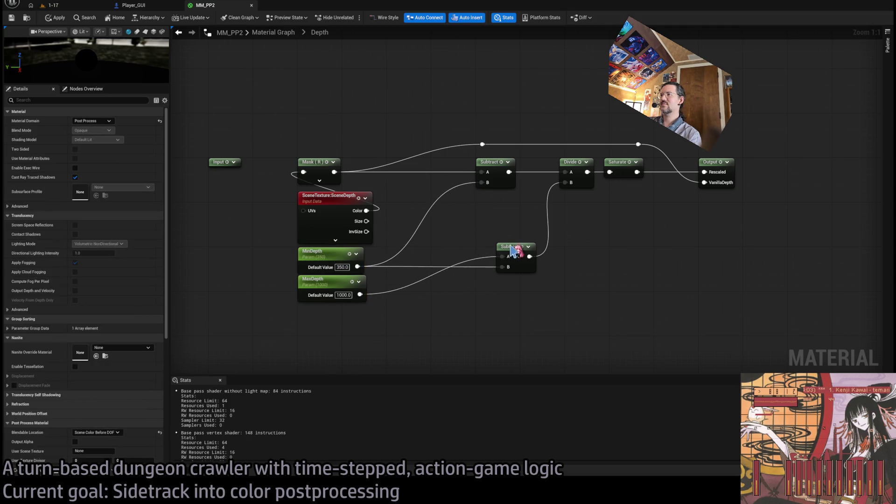
mouse_move(513, 248)
mouse_down()
mouse_move(487, 213)
mouse_move(493, 207)
mouse_up()
click(518, 278)
drag(518, 278, 478, 314)
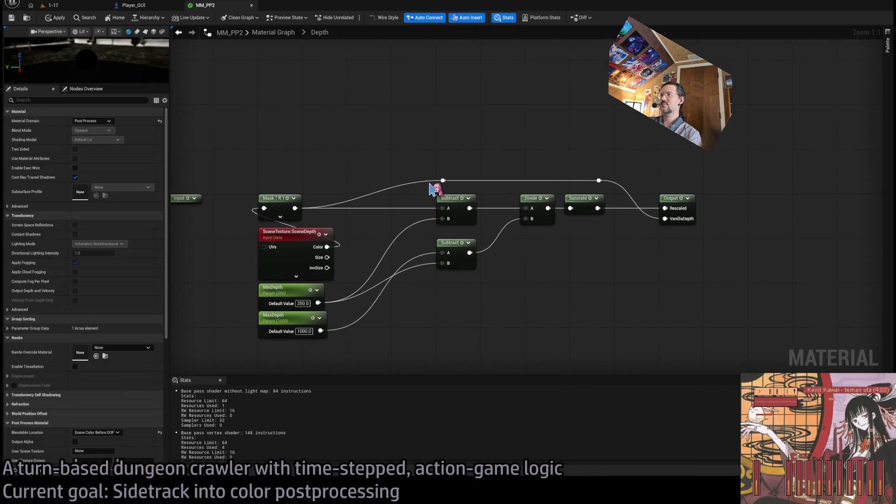
click(265, 31)
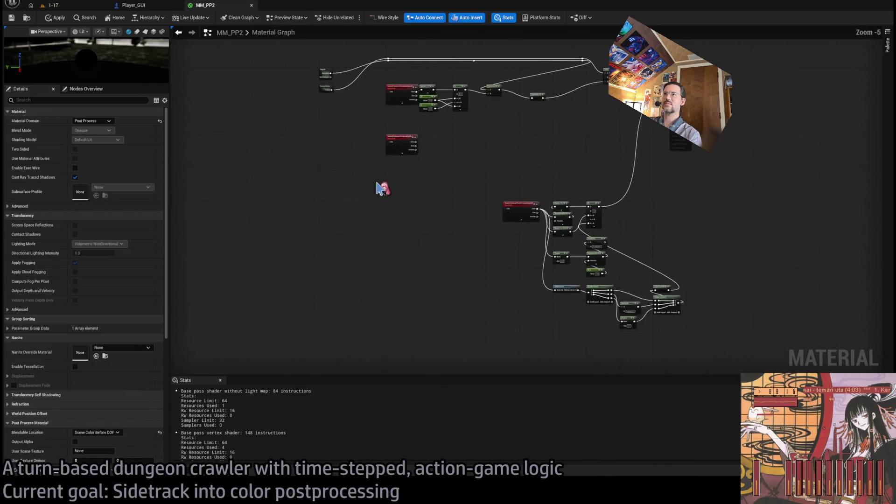
Move the Depth subgraph node up so it sits stacked under SceneColor
scroll(289, 160, down, 1)
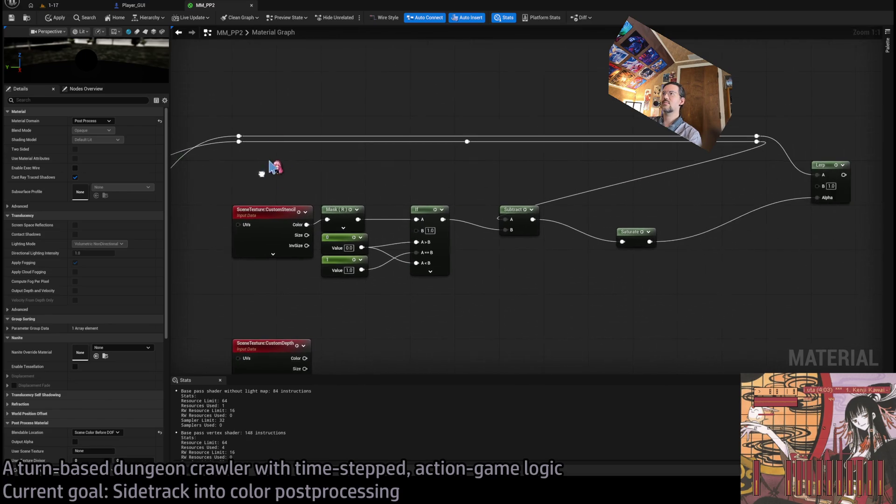
mouse_move(202, 87)
mouse_down()
mouse_move(720, 131)
mouse_move(725, 139)
mouse_up()
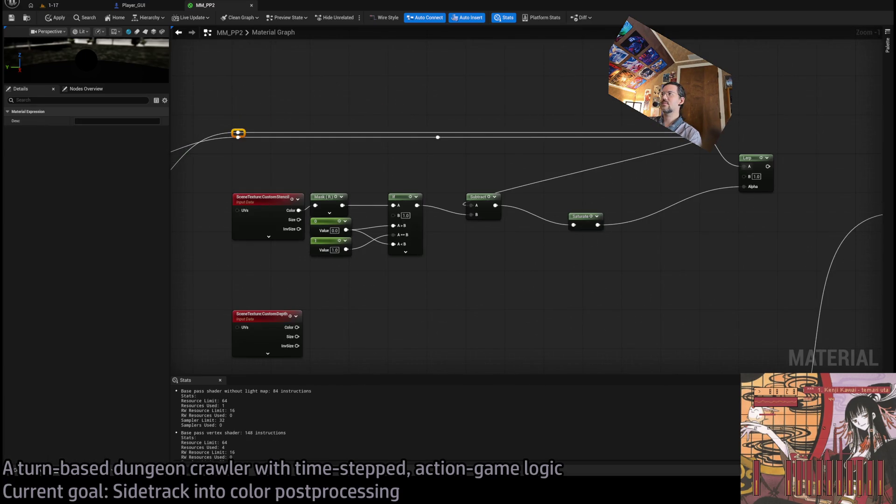
click(438, 99)
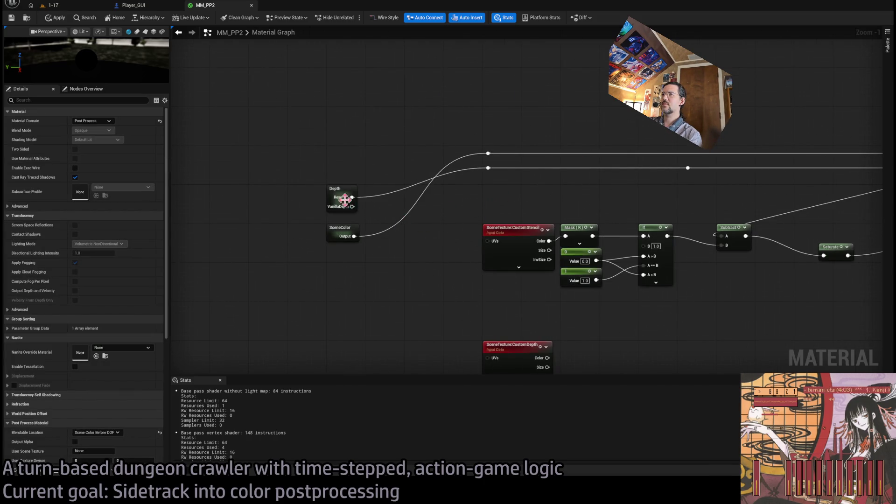
mouse_move(338, 197)
mouse_down()
mouse_move(337, 275)
mouse_move(344, 260)
mouse_up()
ctrl+click(340, 222)
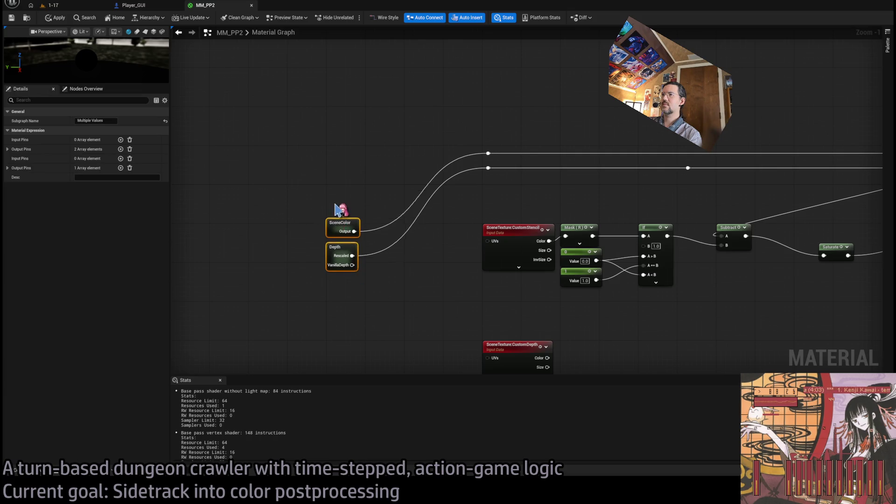
drag(340, 223, 338, 198)
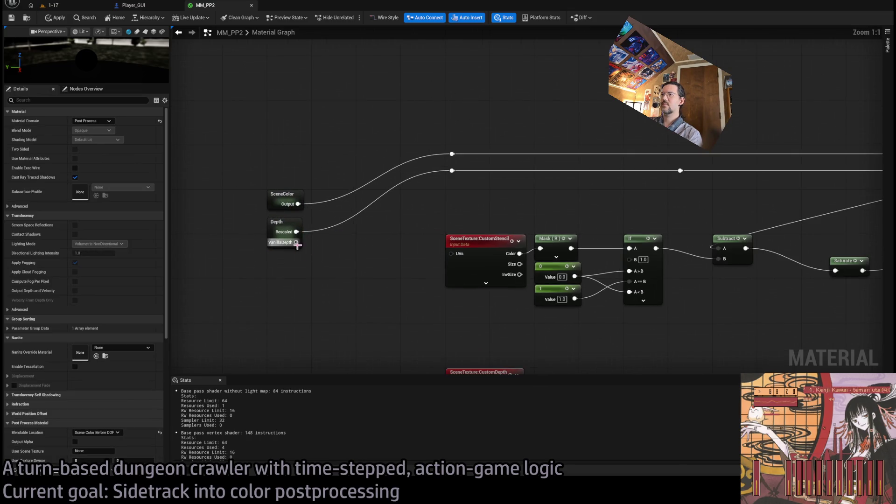
Run a VanillaDepth wire out to a reroute point, removing the stray Reflection Vector node
mouse_move(296, 242)
mouse_down()
mouse_move(442, 198)
mouse_move(455, 177)
mouse_up()
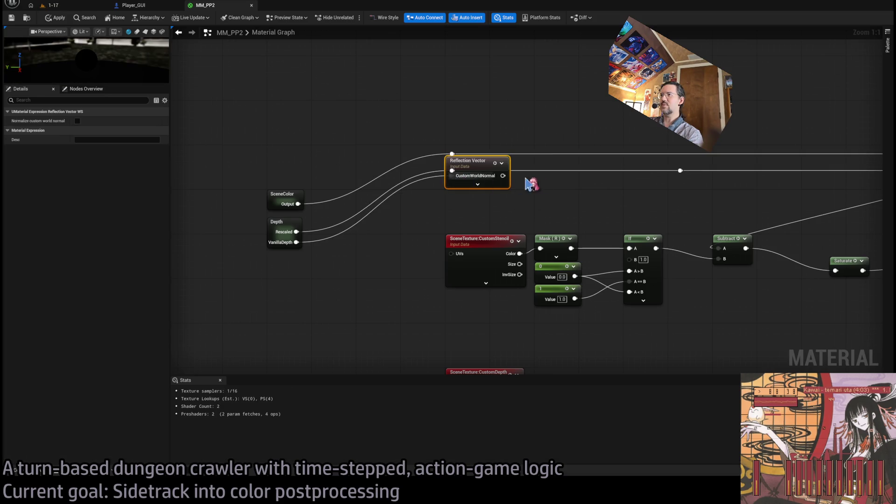
key(Delete)
click(300, 247)
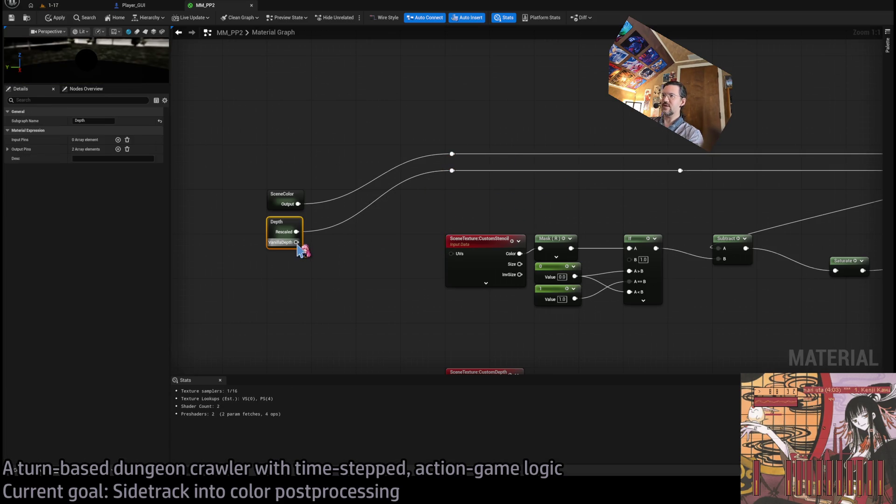
mouse_move(296, 243)
mouse_down()
mouse_move(457, 180)
mouse_move(442, 169)
mouse_up()
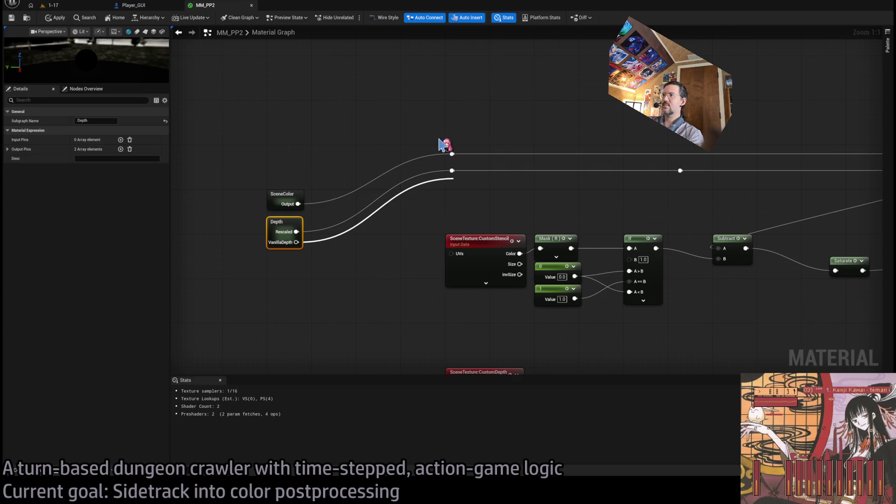
click(476, 198)
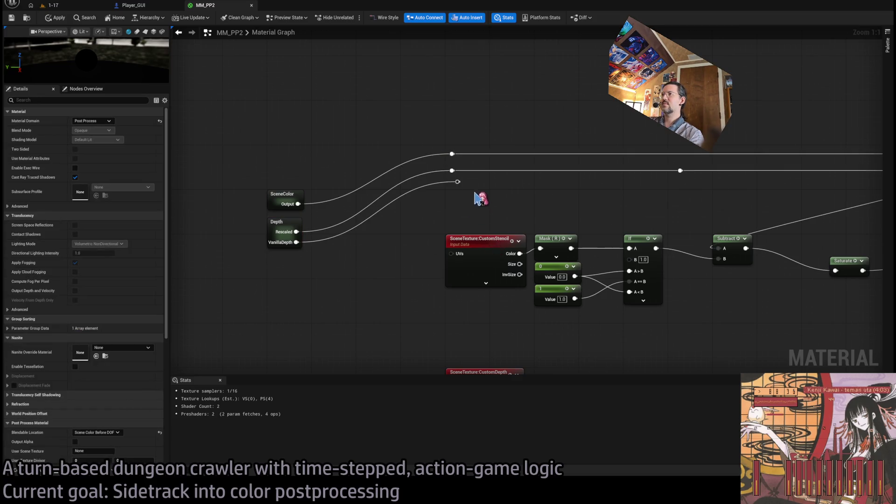
click(458, 182)
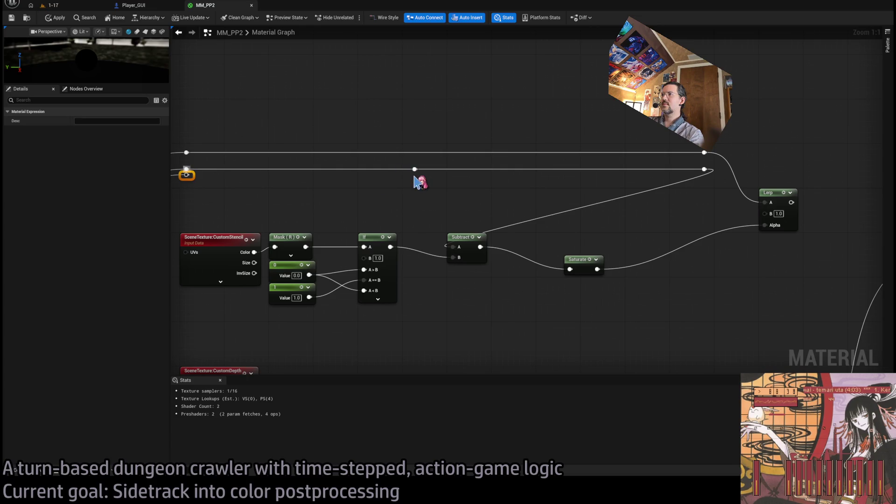
mouse_move(416, 169)
mouse_down()
mouse_move(426, 162)
mouse_move(275, 100)
mouse_move(424, 84)
mouse_move(413, 189)
mouse_up()
key(Delete)
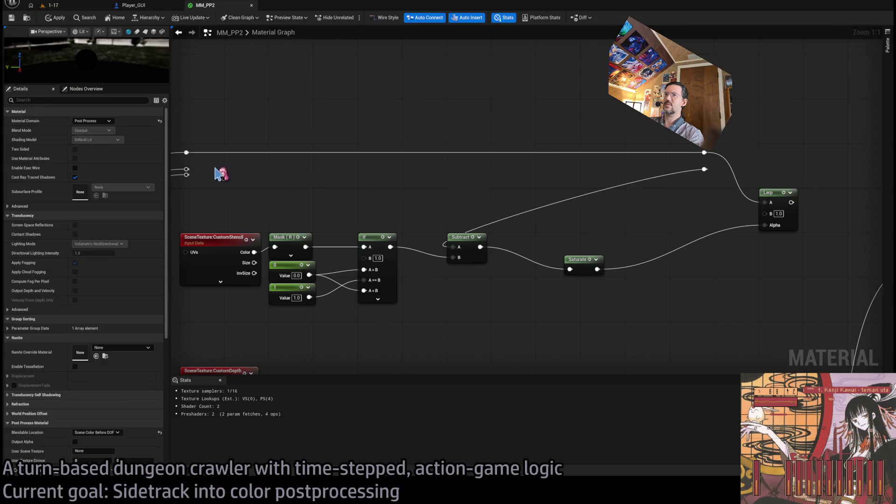
Rewire the depth reroute straight into Subtract A and add a bend point on that wire
mouse_move(186, 170)
mouse_down()
mouse_move(690, 165)
mouse_move(626, 170)
mouse_move(452, 254)
mouse_move(473, 248)
mouse_up()
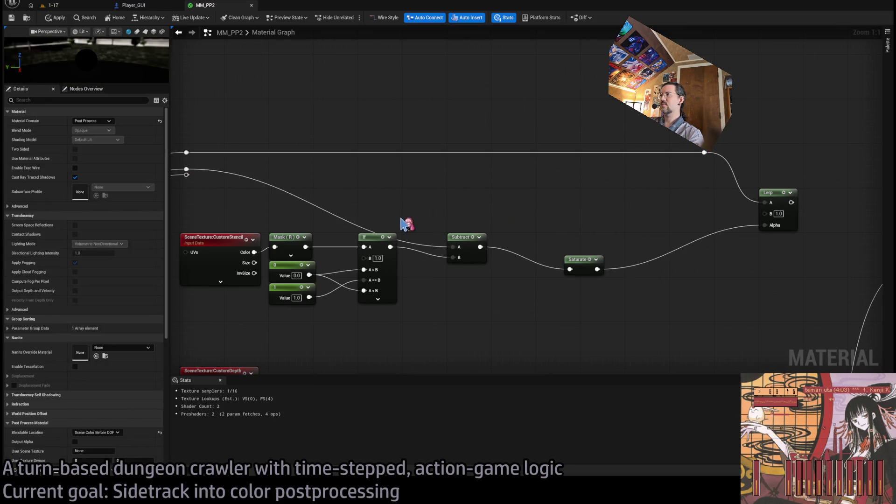
key(ctrl+z)
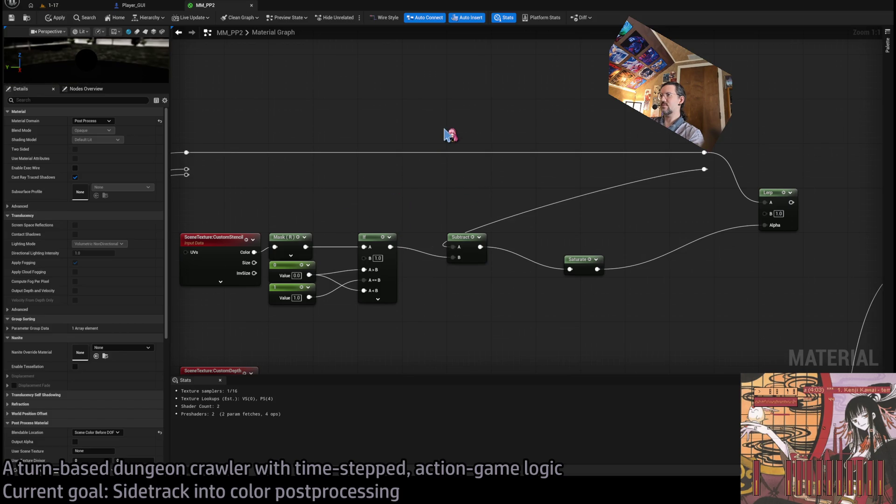
key(ctrl+z)
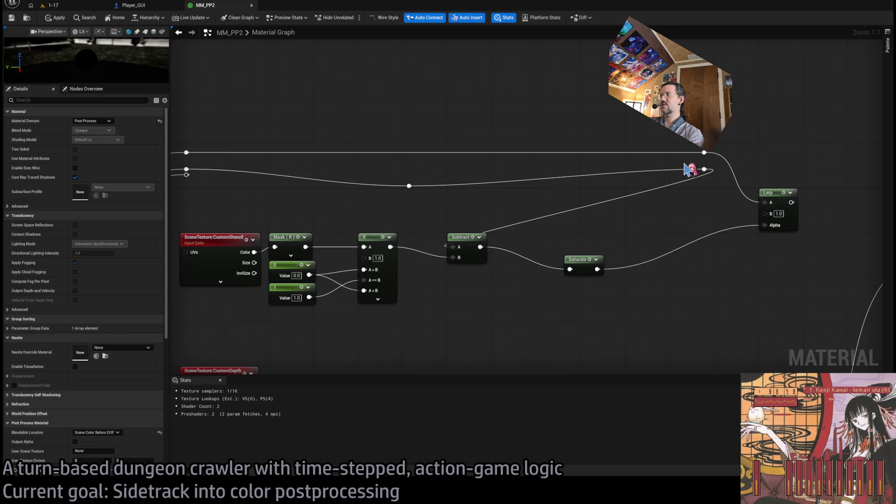
mouse_move(189, 171)
mouse_down()
mouse_move(363, 202)
mouse_move(455, 247)
mouse_up()
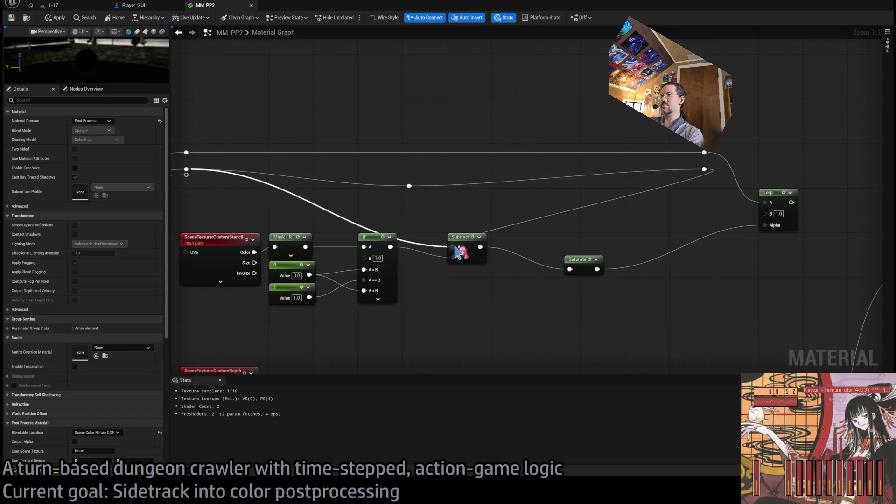
click(409, 186)
key(Delete)
drag(312, 180, 494, 192)
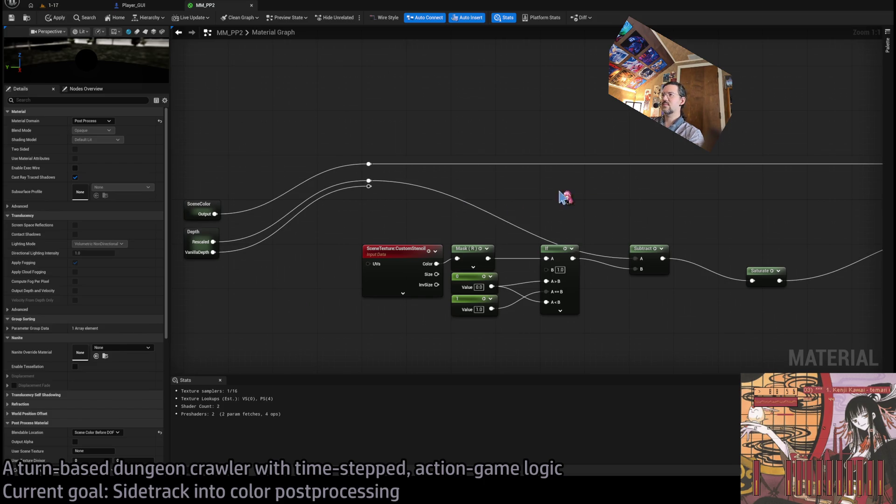
double_click(436, 190)
drag(435, 191, 585, 185)
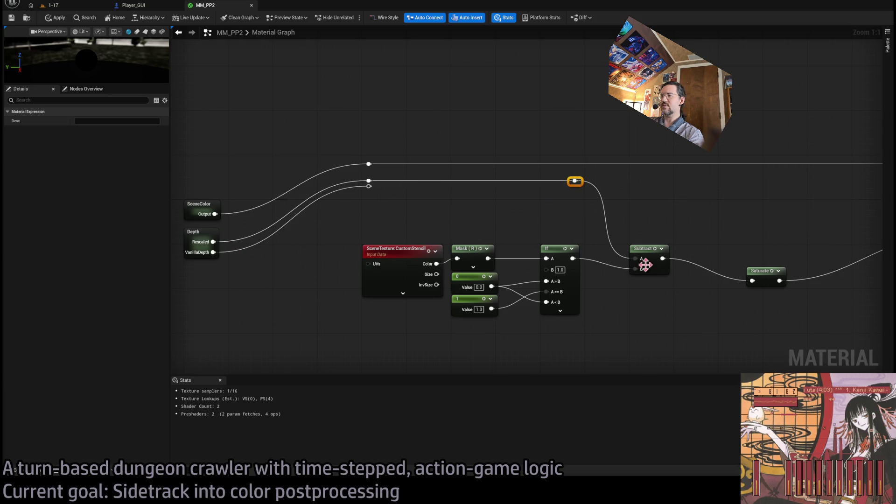
mouse_move(635, 194)
mouse_down()
mouse_move(449, 280)
mouse_move(400, 237)
mouse_up()
Shift the stencil nodes and place the CustomDepth node beneath them
mouse_move(449, 212)
mouse_down()
mouse_move(259, 264)
mouse_move(271, 259)
mouse_up()
drag(579, 301, 636, 211)
click(560, 247)
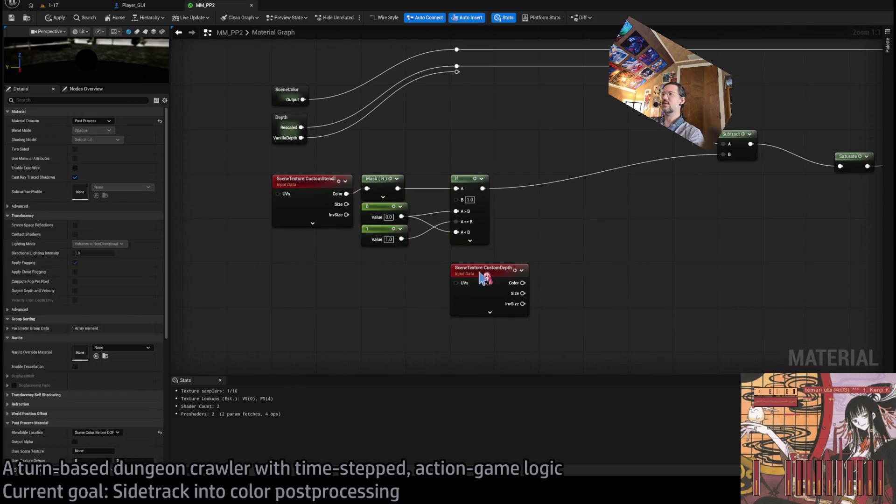
drag(482, 279, 299, 279)
drag(410, 164, 381, 211)
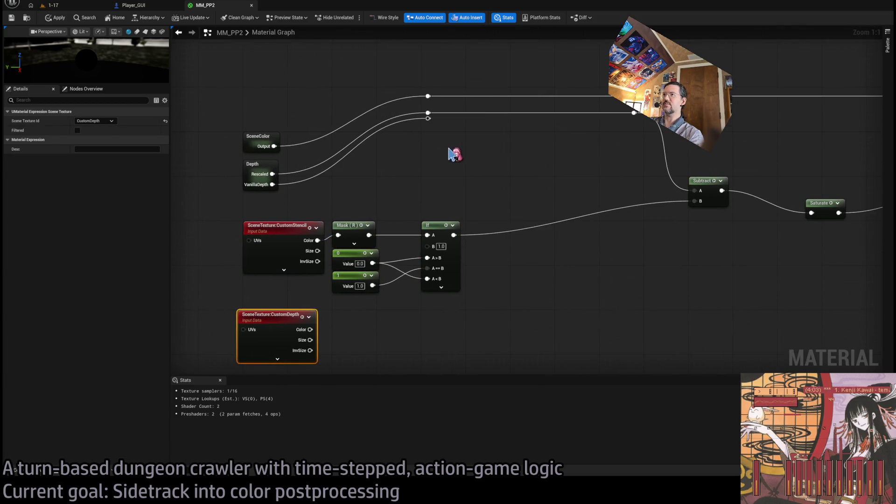
mouse_move(455, 152)
mouse_down()
mouse_move(426, 136)
mouse_move(426, 122)
mouse_move(413, 175)
mouse_up()
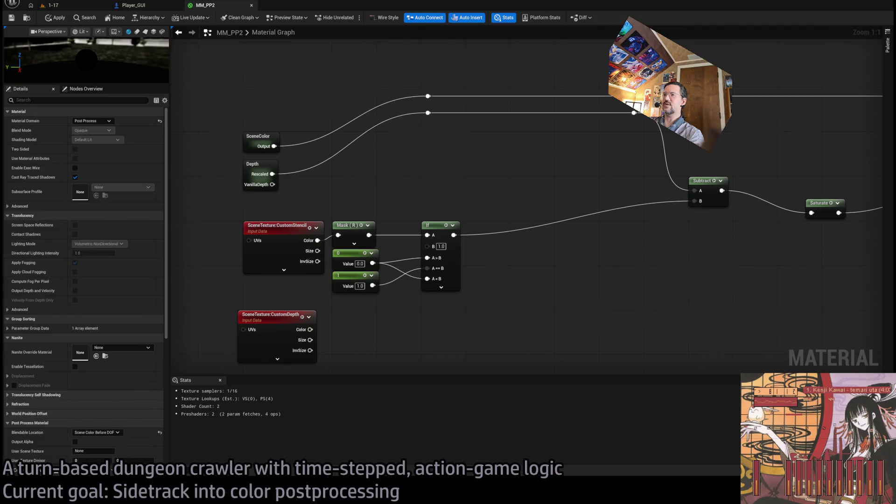
mouse_move(284, 190)
mouse_down()
mouse_move(300, 166)
mouse_move(421, 306)
mouse_move(431, 304)
mouse_up()
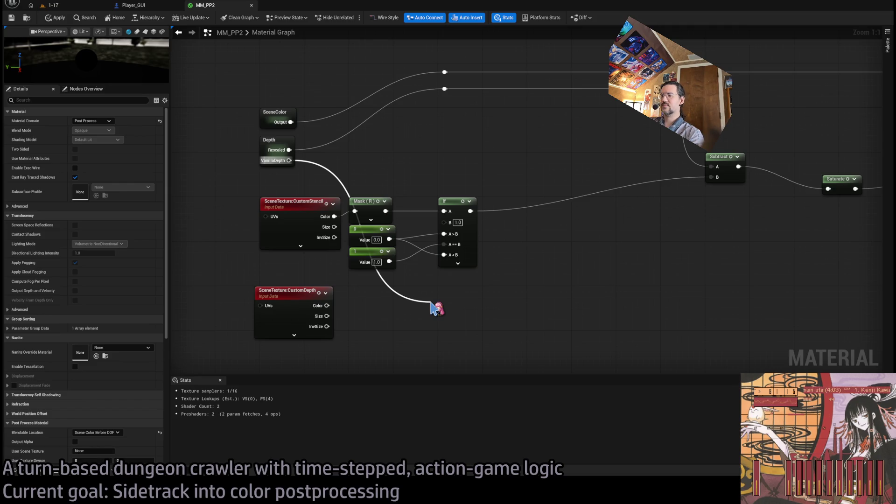
mouse_move(431, 304)
mouse_down()
mouse_move(473, 301)
mouse_move(448, 297)
mouse_move(455, 294)
mouse_up()
Copy the If node, feed VanillaDepth to A and CustomDepth plus 1.0 via Add to B
click(457, 250)
key(ctrl+c)
key(ctrl+v)
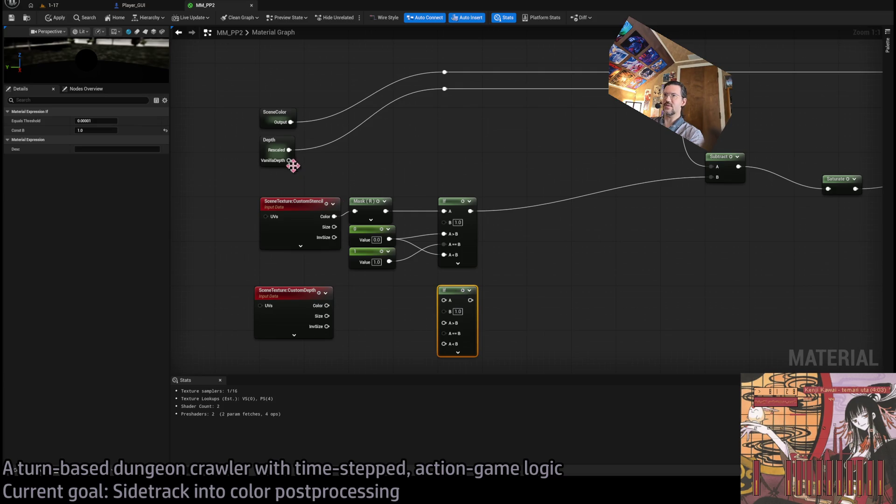
mouse_move(290, 161)
mouse_down()
mouse_move(425, 300)
mouse_move(445, 301)
mouse_up()
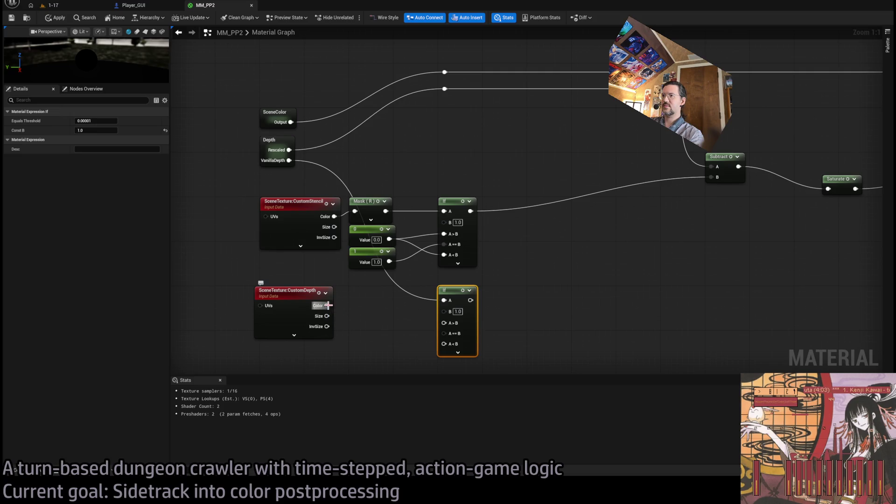
drag(328, 305, 458, 314)
drag(518, 311, 576, 260)
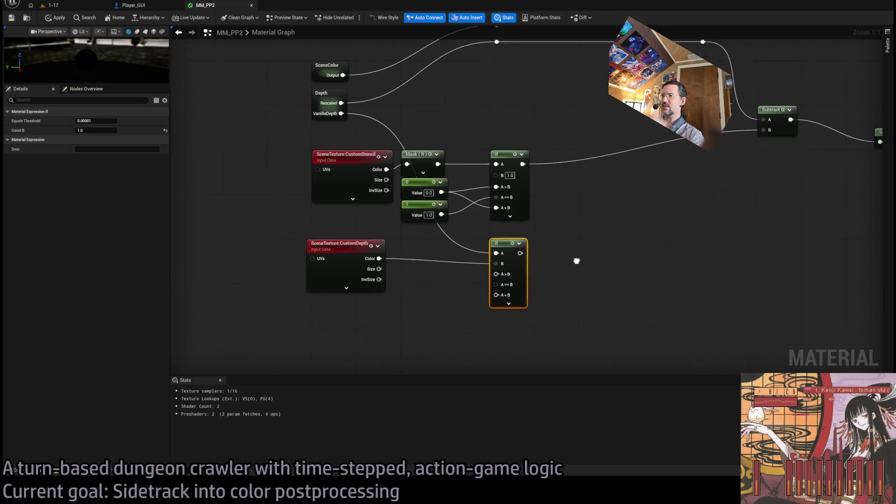
mouse_move(385, 253)
mouse_down()
mouse_move(425, 282)
mouse_move(500, 258)
mouse_up()
drag(442, 279, 425, 240)
click(438, 301)
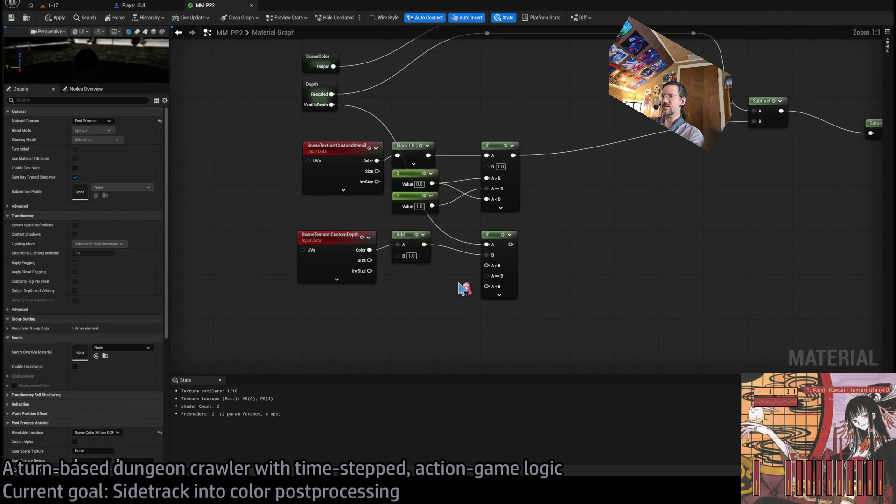
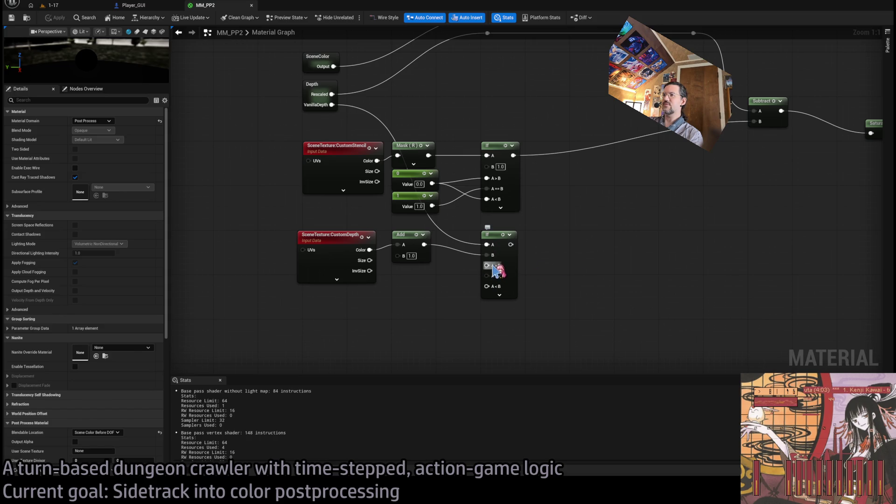
Wire the lower If node's result into the material's Emissive Color
scroll(520, 252, down, 2)
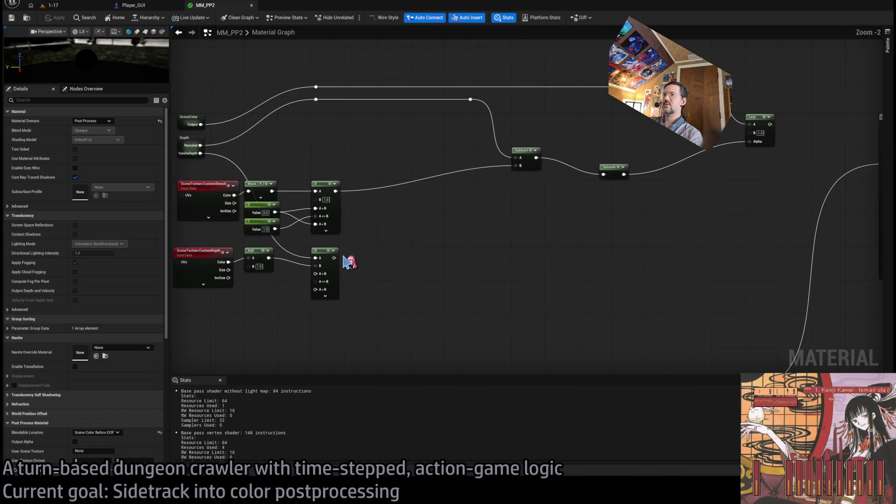
mouse_move(334, 257)
mouse_down()
mouse_move(836, 216)
mouse_move(821, 164)
mouse_up()
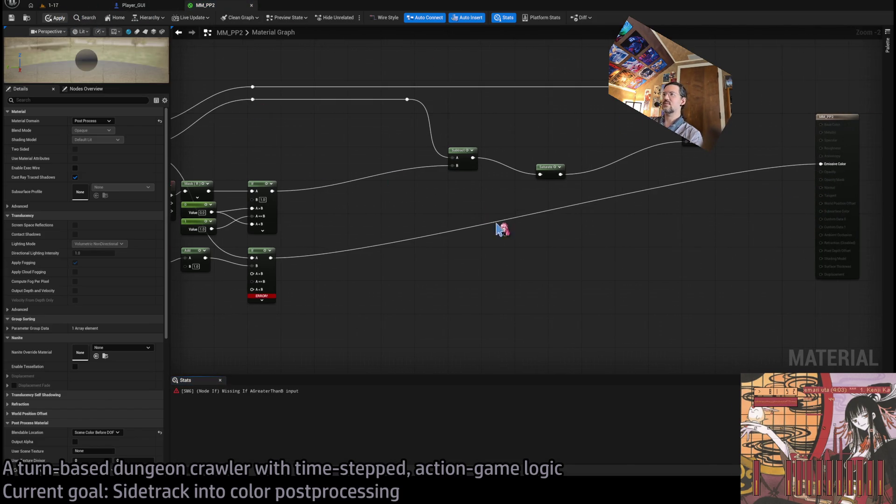
scroll(509, 257, up, 2)
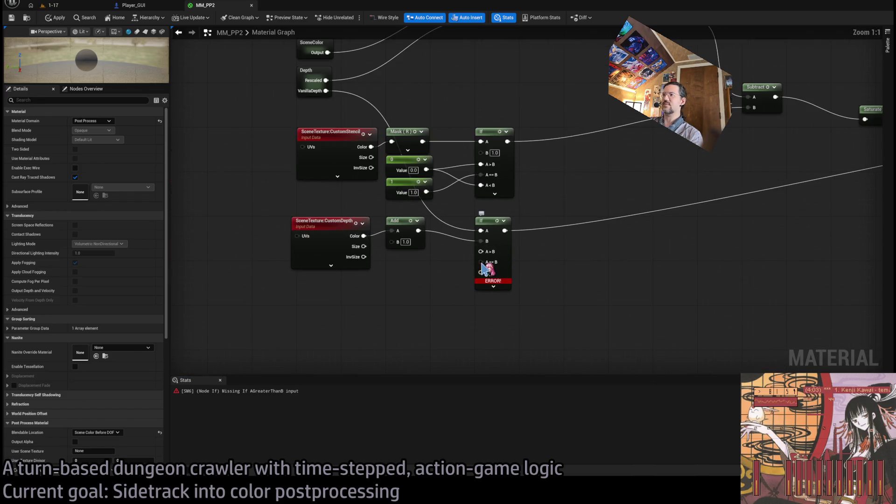
drag(486, 280, 375, 283)
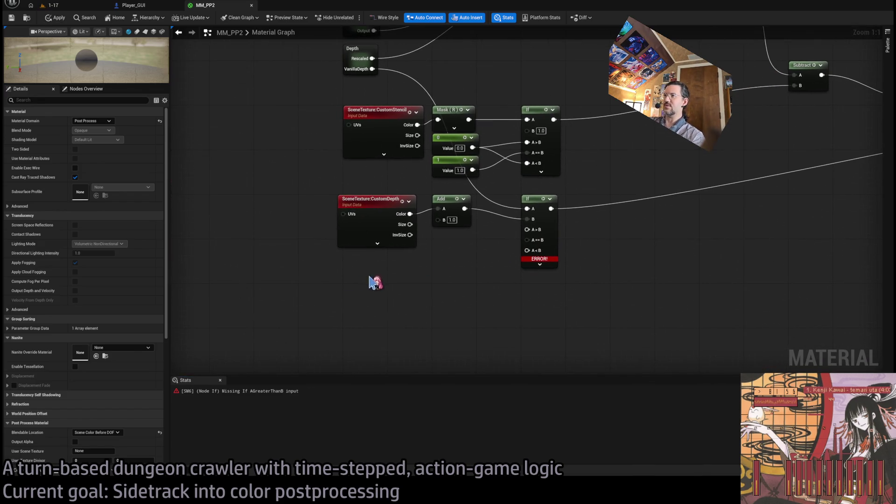
Connect the 0 constant to the lower If's A>B and the 1 to A<B, then view level 1-17
drag(472, 149, 528, 250)
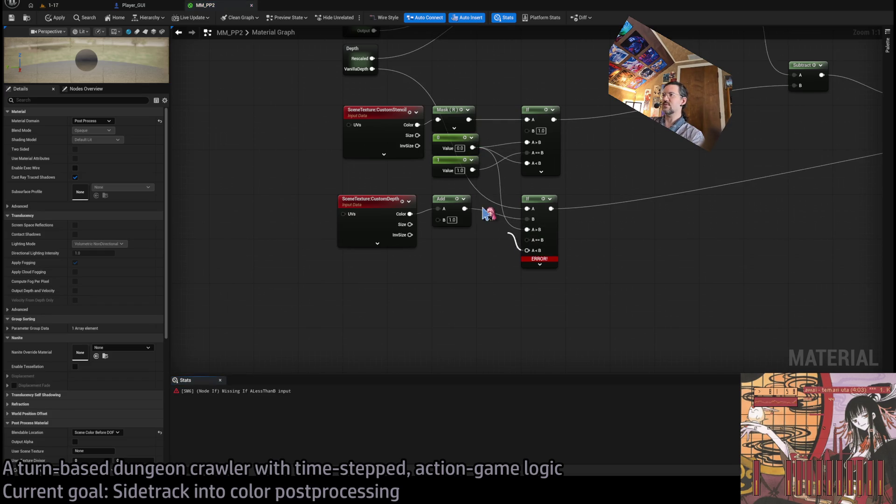
drag(473, 170, 527, 229)
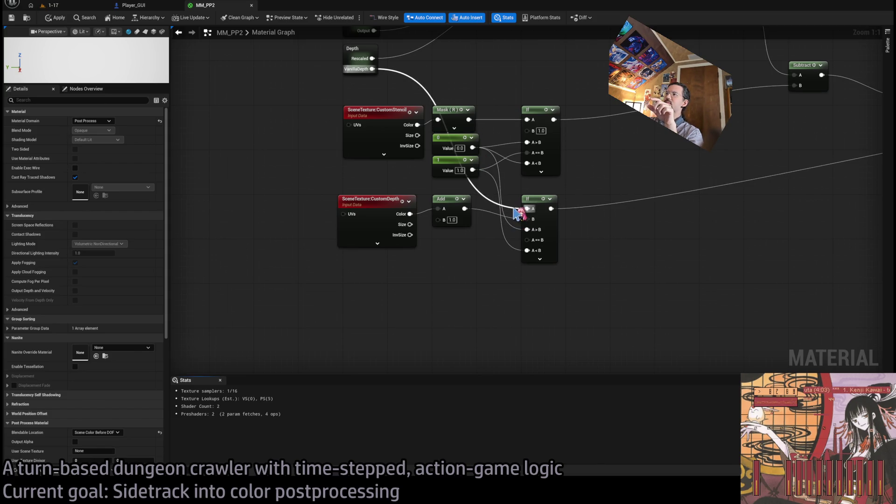
alt+click(526, 230)
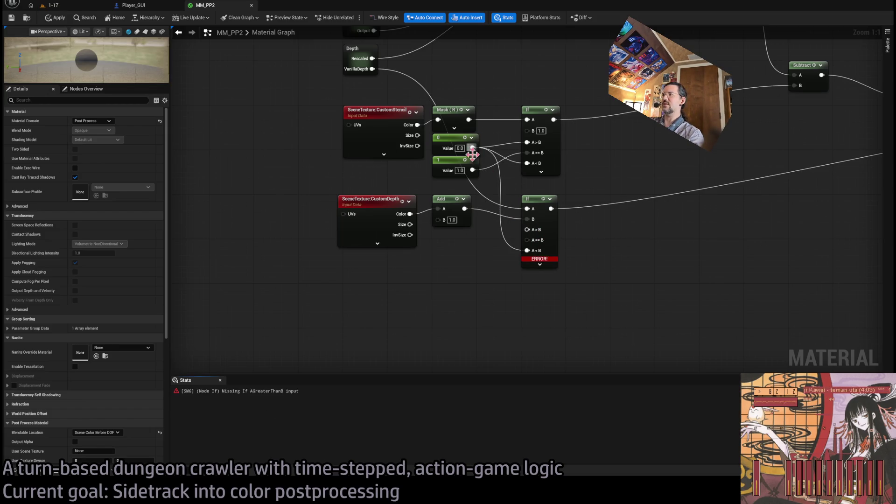
mouse_move(473, 148)
mouse_down()
mouse_move(492, 236)
mouse_move(527, 230)
mouse_up()
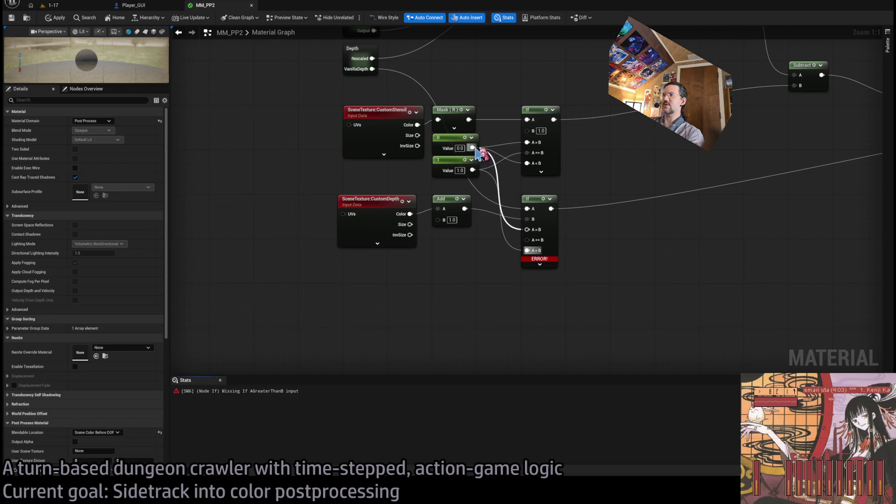
click(63, 6)
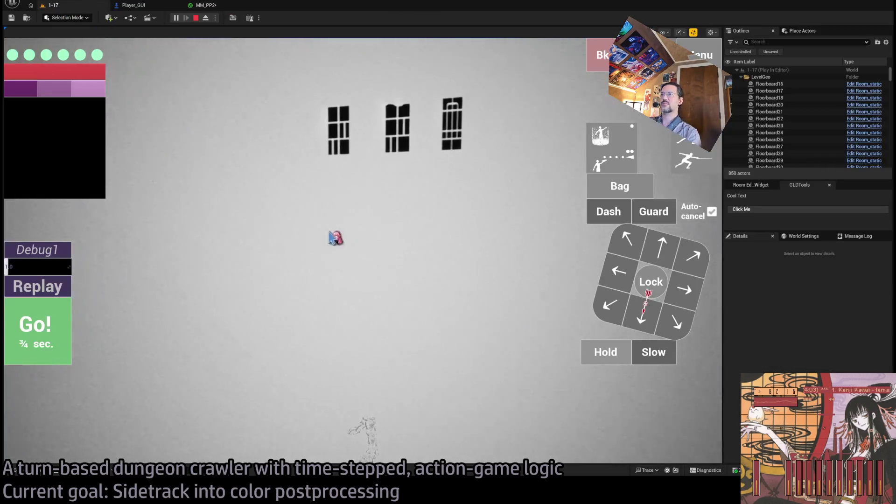
Leave the running game and frame the depth and If nodes in the MM_PP2 graph
click(332, 237)
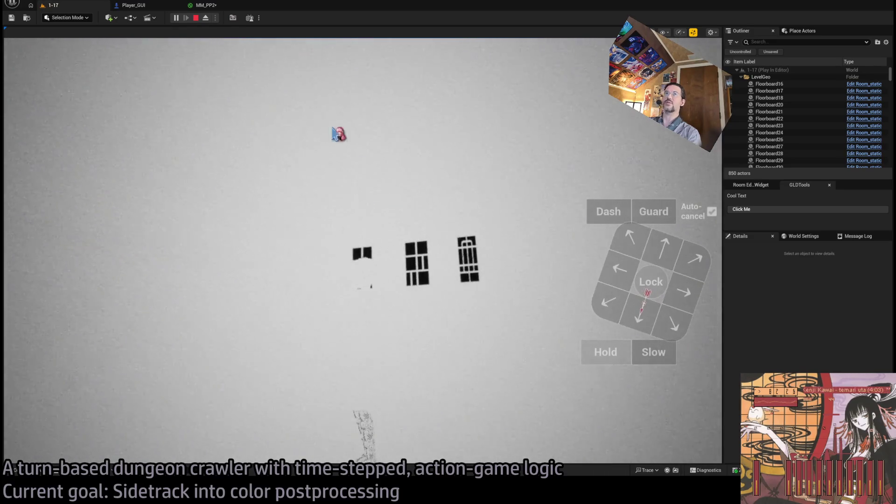
click(206, 5)
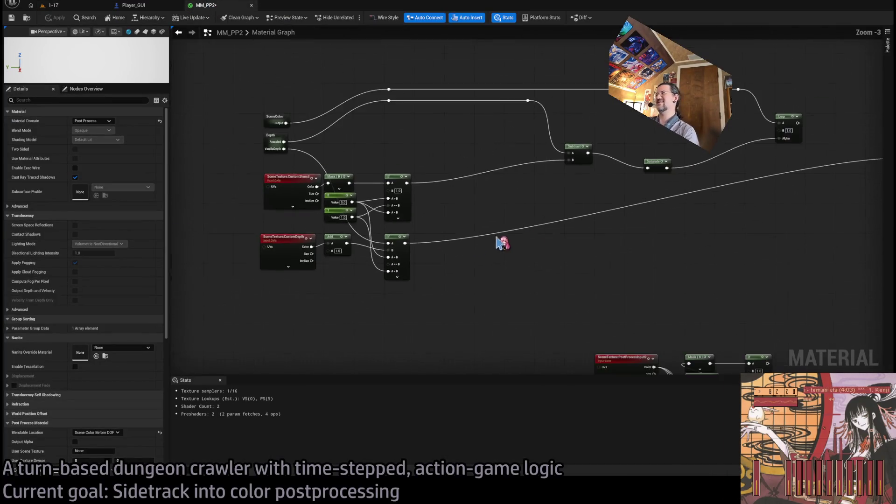
scroll(502, 243, up, 1)
scroll(462, 243, up, 1)
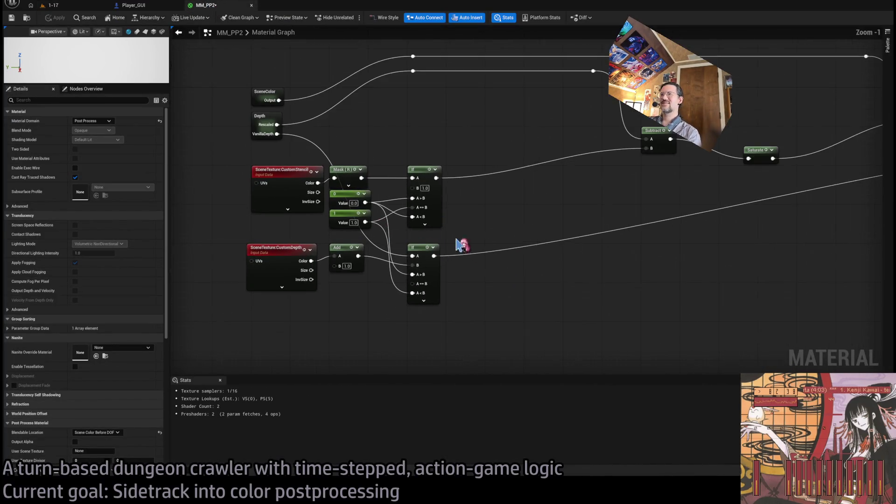
drag(457, 239, 419, 252)
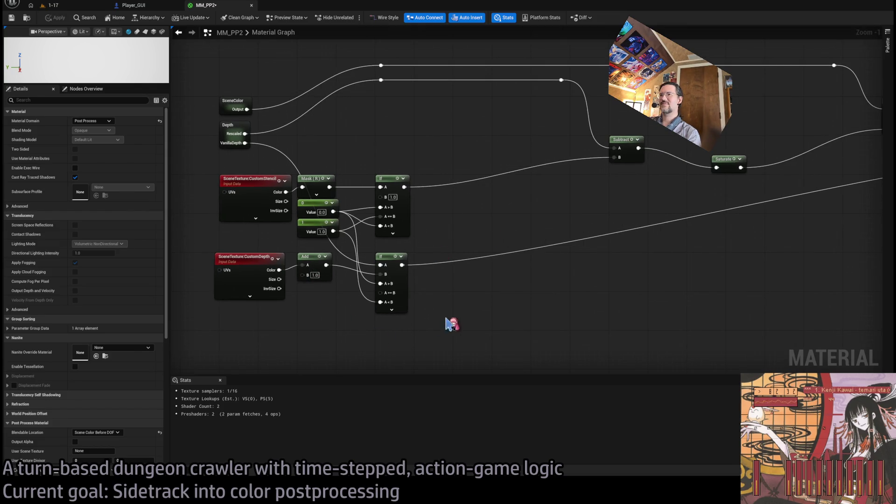
drag(452, 325, 430, 294)
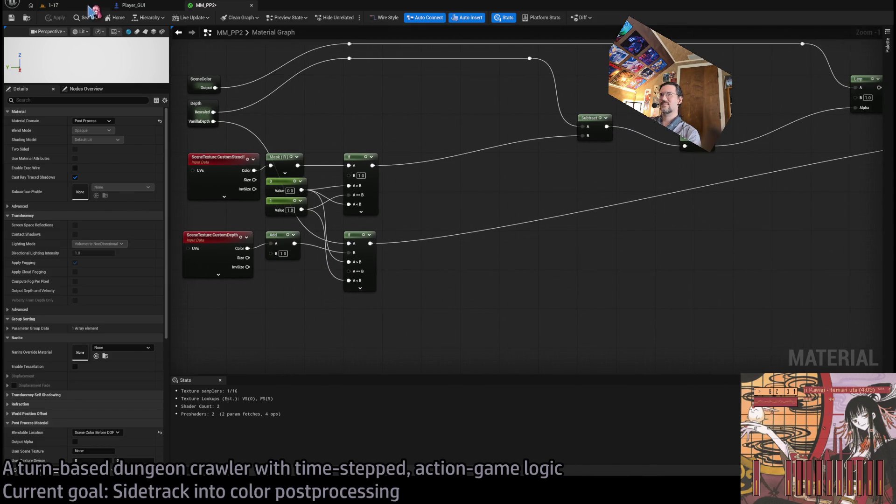
Recheck the game's look, then pull a connection from CustomDepth's Color output
click(89, 6)
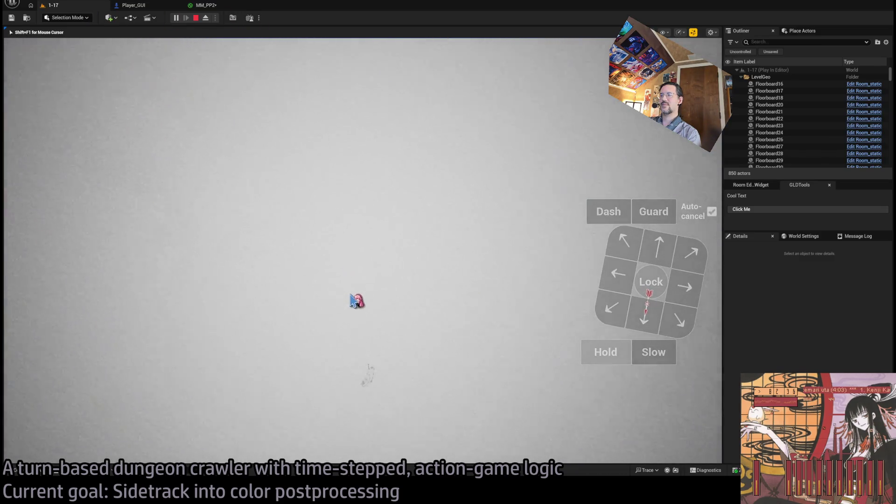
click(206, 5)
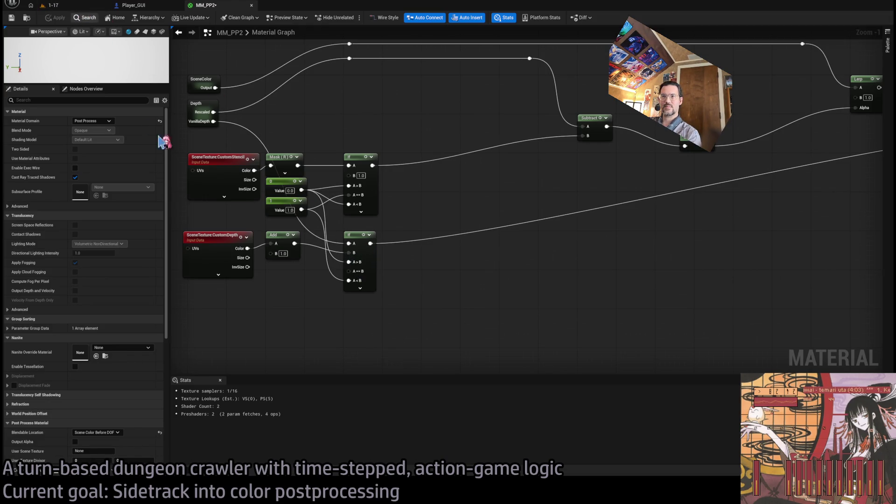
mouse_move(248, 252)
mouse_down()
mouse_move(889, 193)
mouse_move(706, 194)
mouse_move(711, 186)
mouse_move(470, 294)
mouse_move(316, 274)
mouse_move(554, 234)
mouse_up()
scroll(497, 286, up, 1)
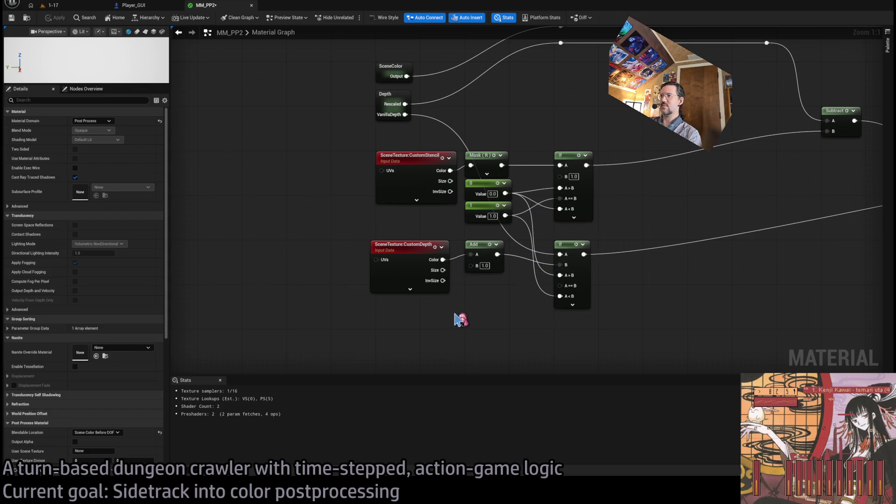
Add a Component Mask on CustomDepth's Color limited to the R channel and apply the material
drag(443, 259, 475, 318)
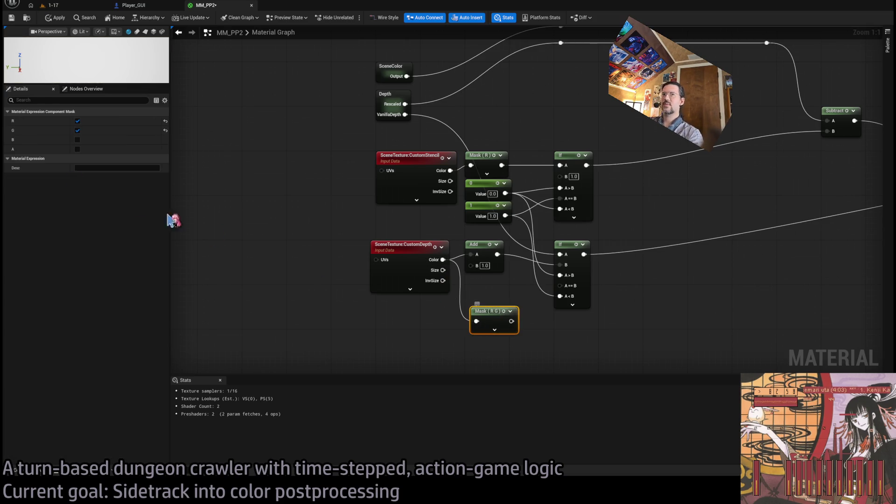
click(78, 131)
click(78, 131)
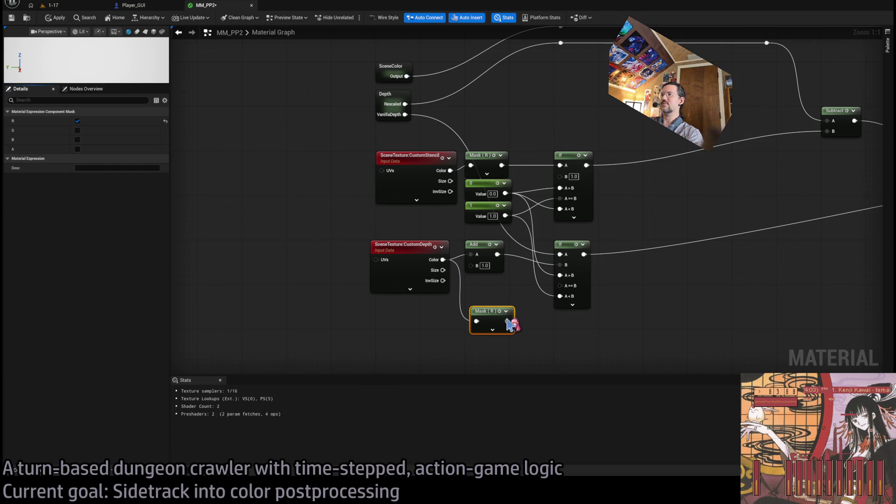
drag(494, 311, 489, 281)
click(486, 323)
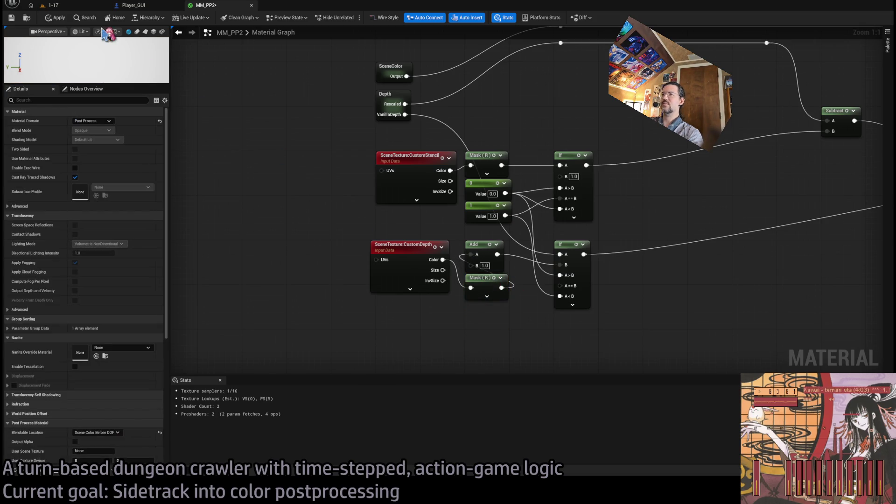
click(56, 17)
Test the red-channel depth mask in level 1-17, then stop the play session
click(67, 6)
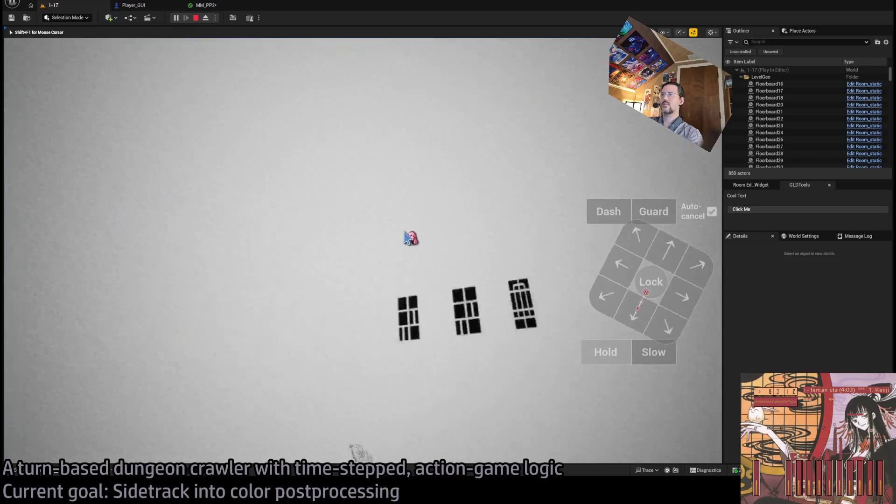
key(shift+F1)
click(188, 19)
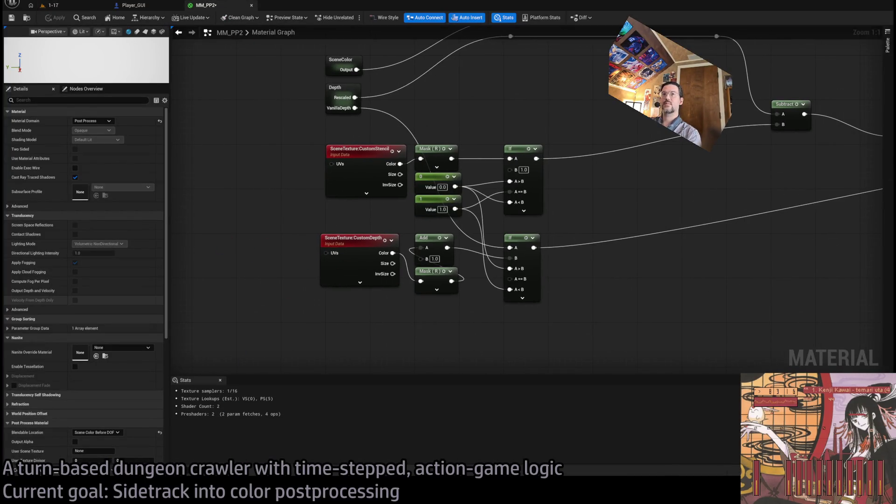
Tidy the mask and If nodes and open the Depth subgraph
mouse_move(506, 330)
mouse_down()
mouse_move(314, 300)
mouse_move(373, 264)
mouse_up()
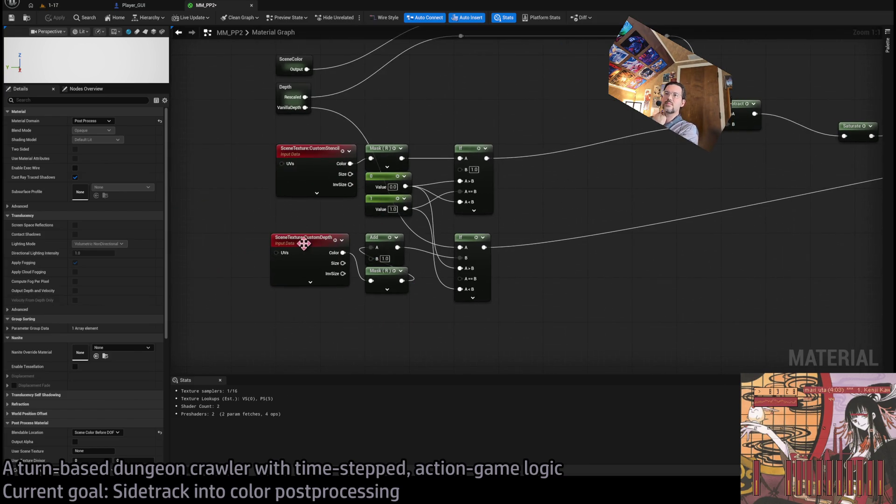
mouse_move(304, 243)
mouse_down()
mouse_move(371, 257)
mouse_move(371, 280)
mouse_up()
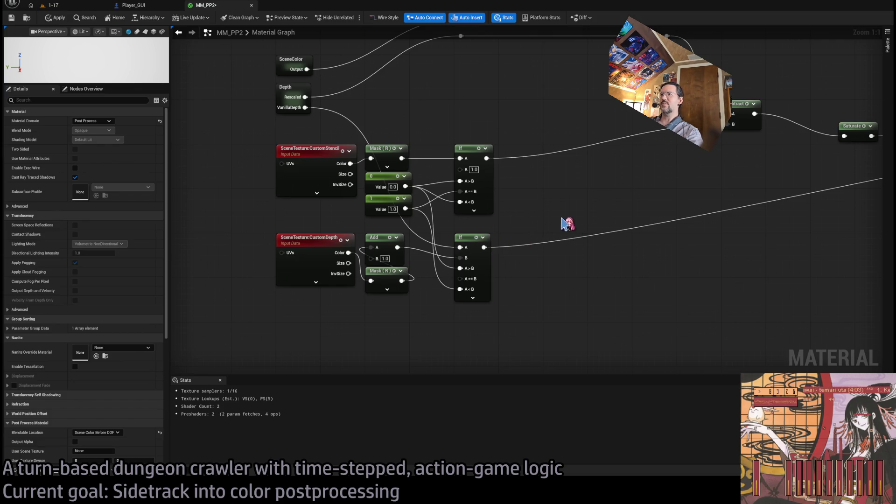
mouse_move(499, 310)
mouse_down()
mouse_move(367, 140)
mouse_move(434, 156)
mouse_up()
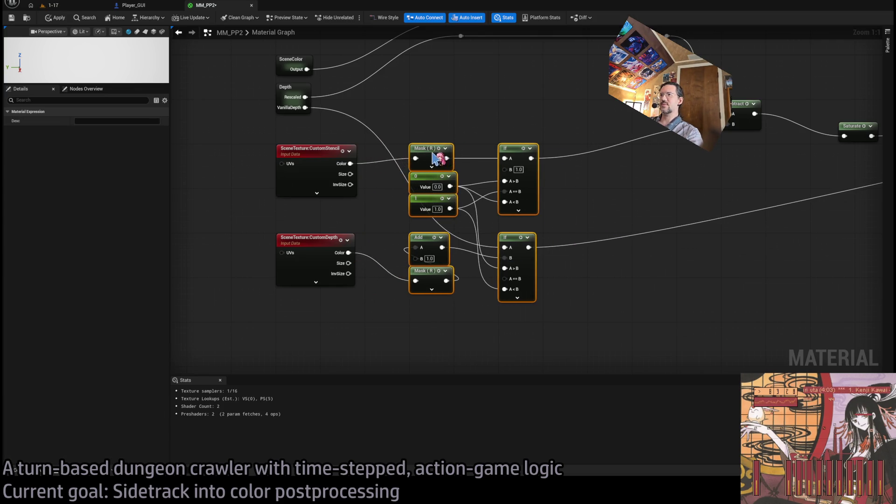
click(427, 117)
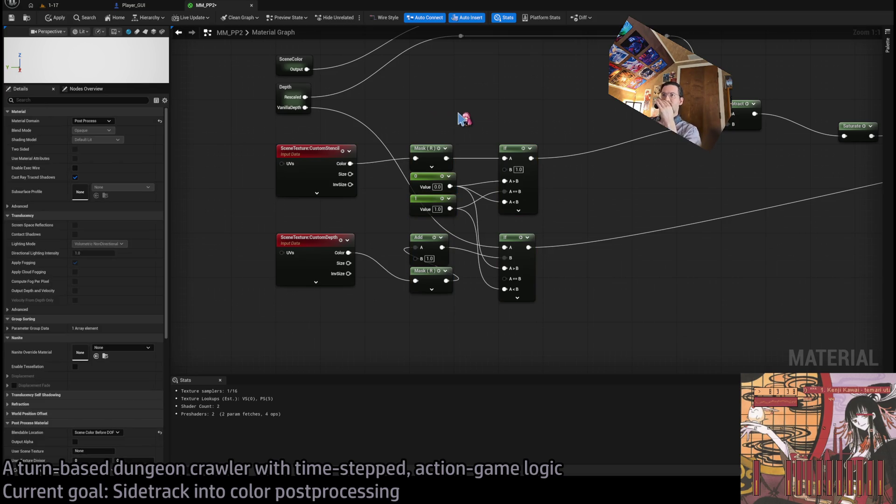
drag(462, 116, 456, 130)
drag(405, 250, 342, 230)
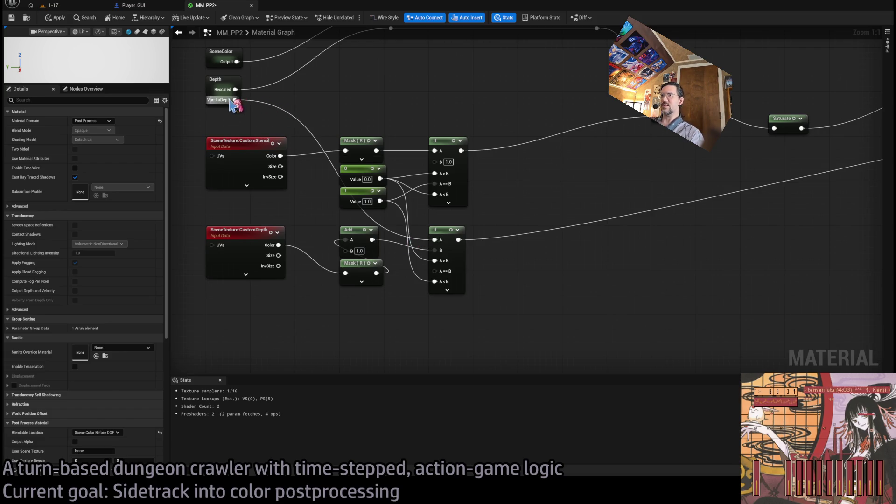
click(214, 85)
double_click(214, 85)
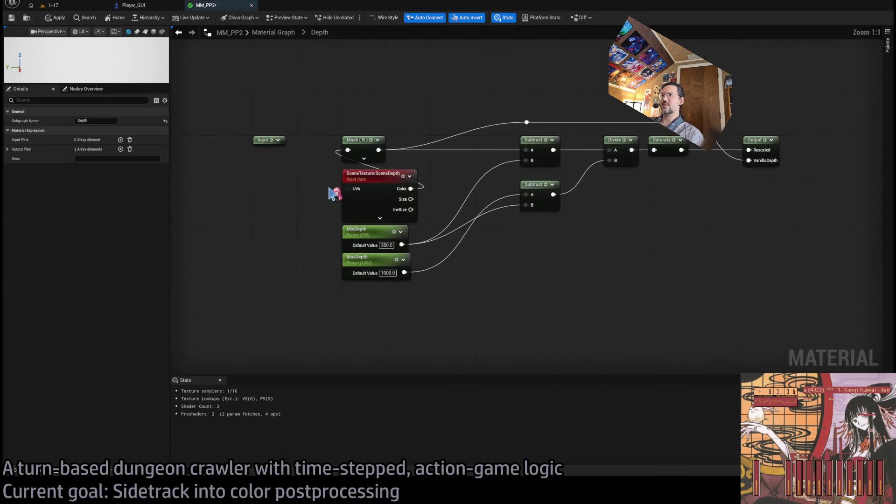
drag(389, 151, 519, 164)
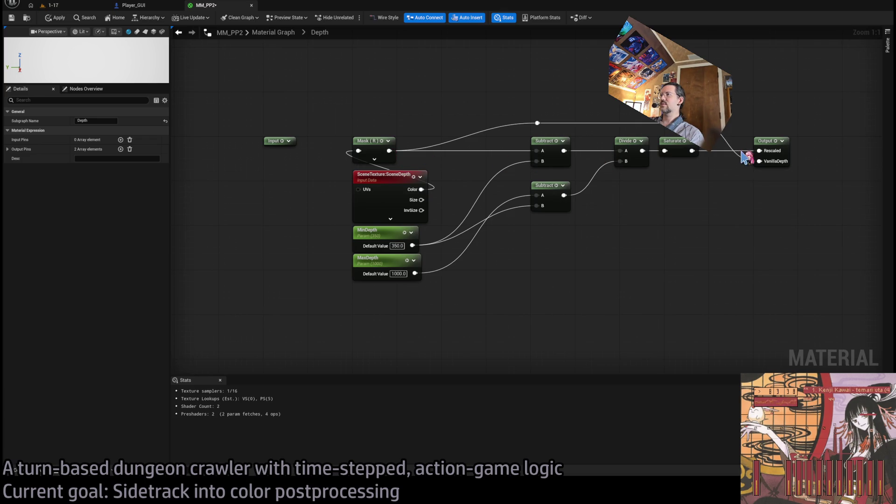
click(282, 33)
scroll(402, 144, up, 6)
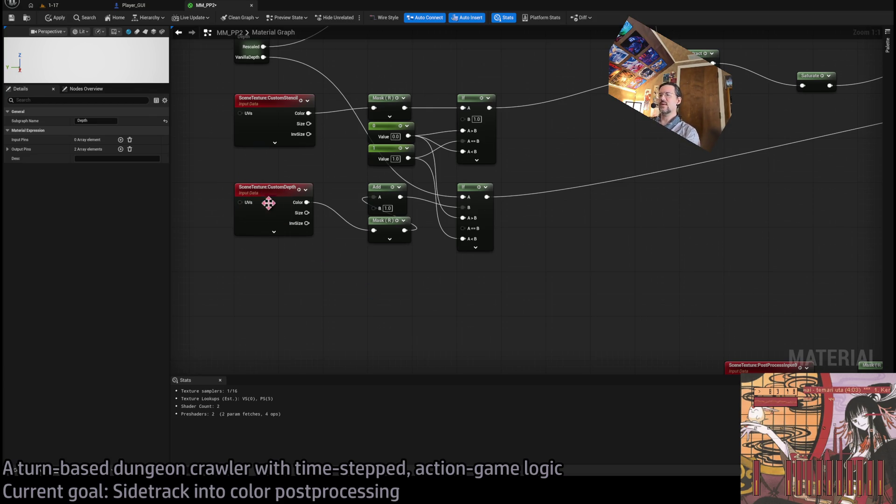
drag(501, 194, 435, 206)
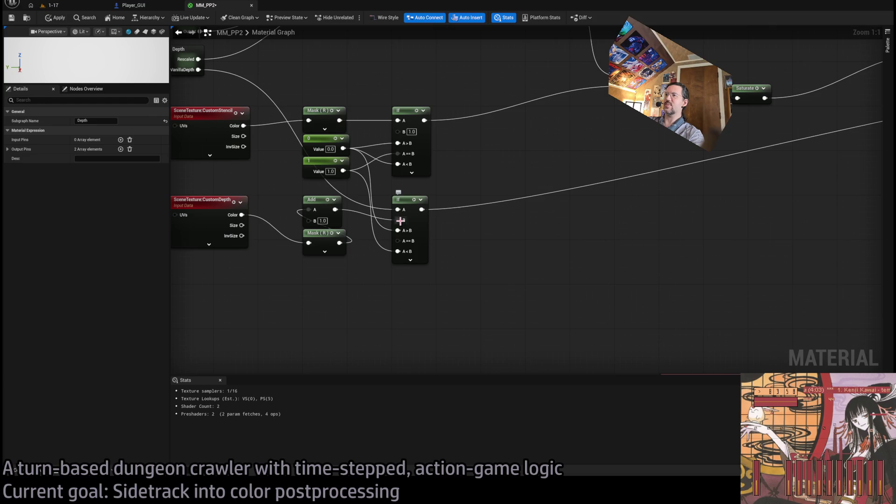
drag(400, 221, 400, 221)
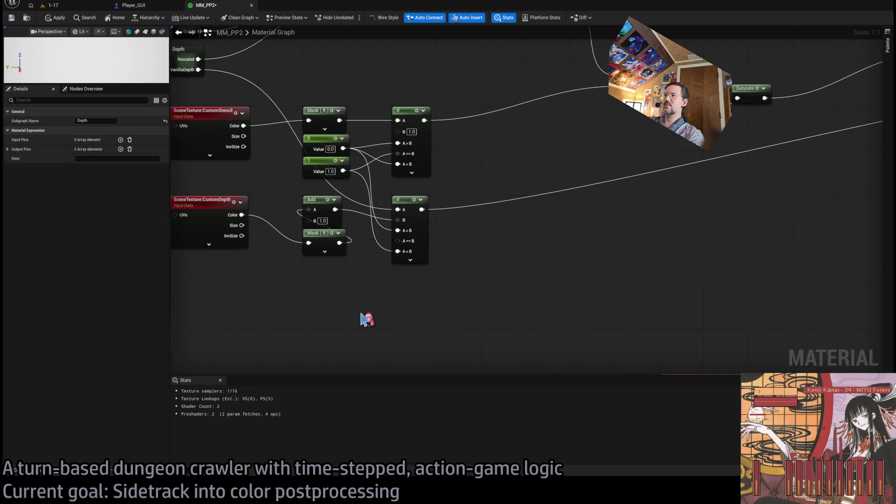
click(178, 33)
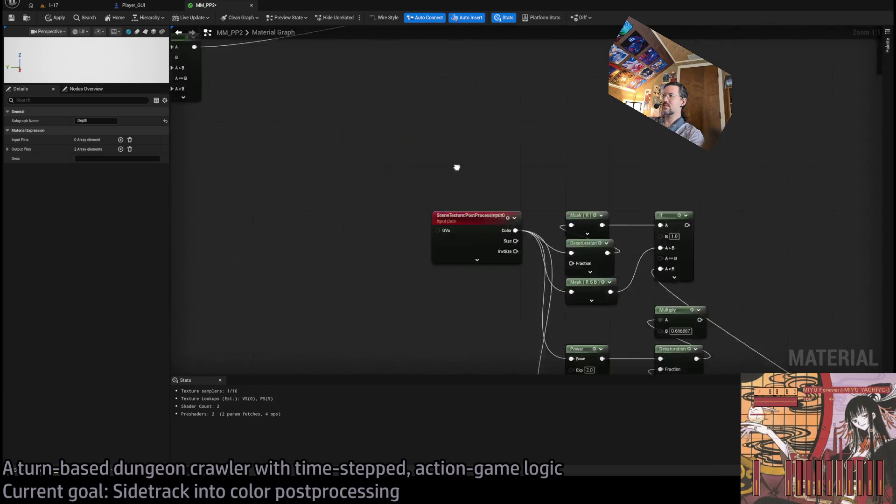
double_click(581, 306)
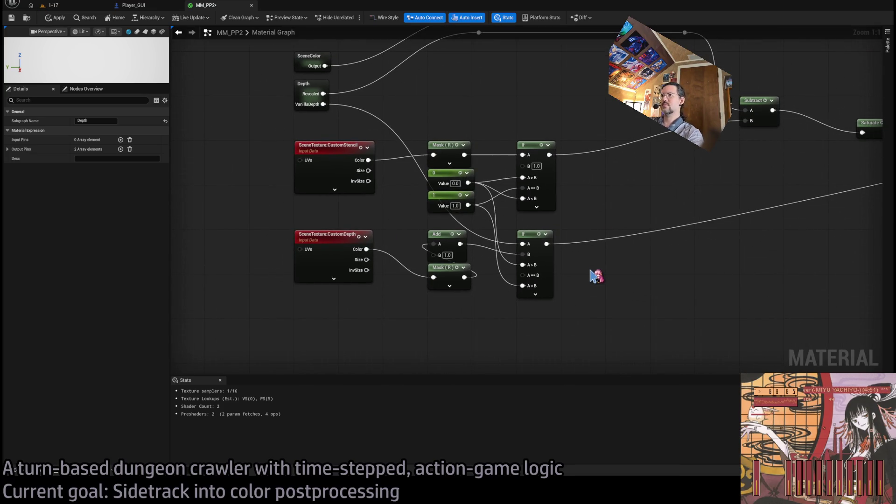
Unplug Add from the If's B, set the threshold to 400, apply, and check in game
alt+click(524, 253)
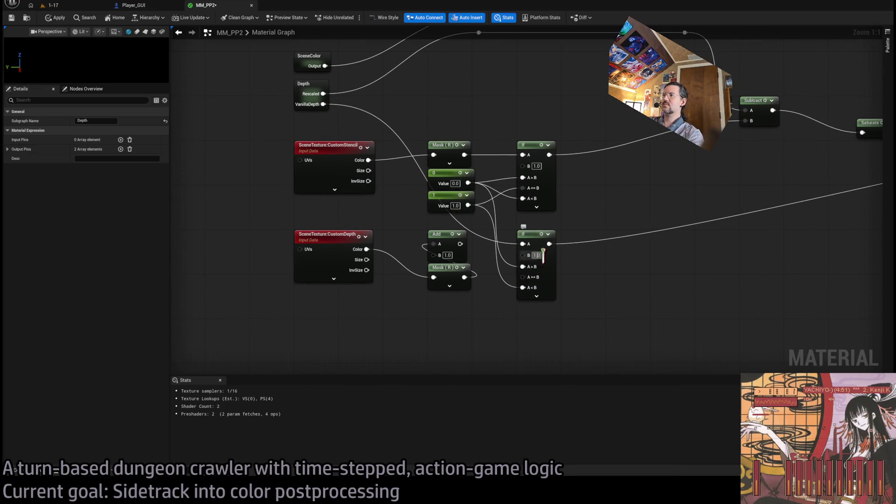
text(400)
key(Return)
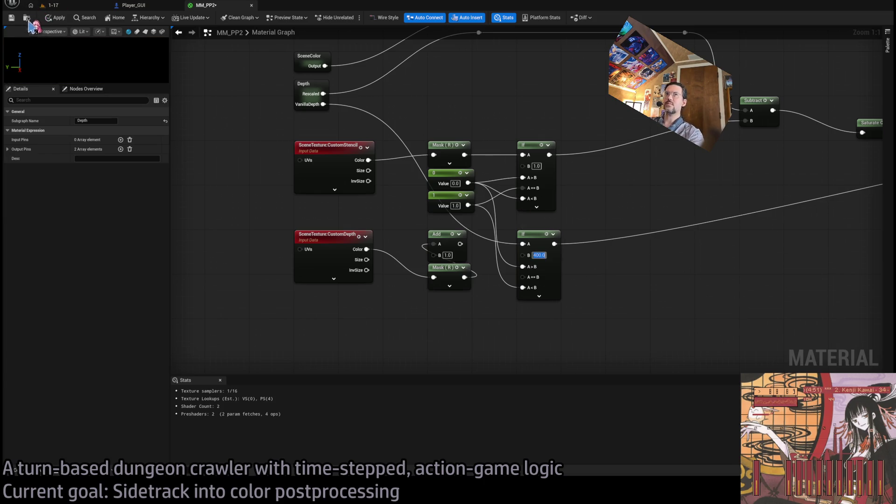
click(52, 5)
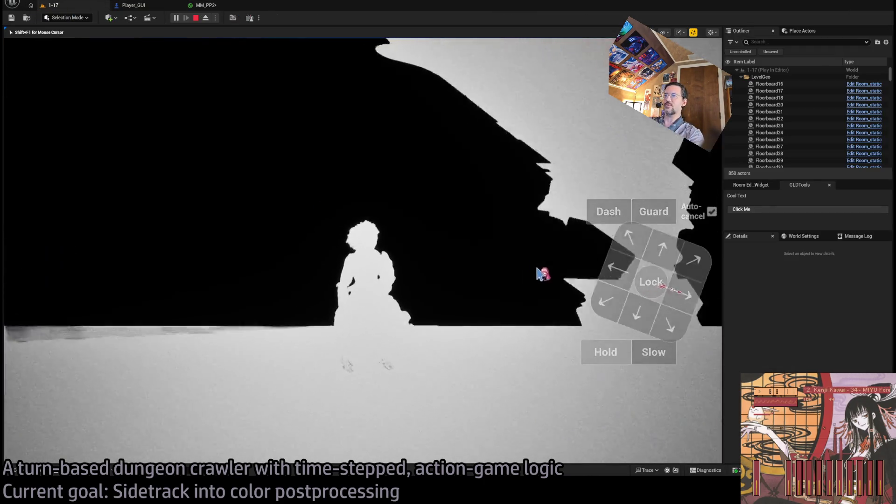
click(205, 5)
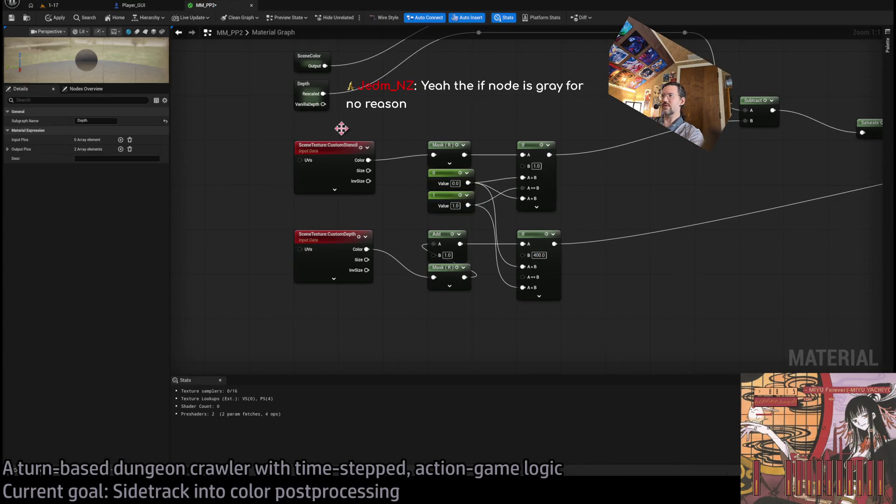
click(58, 18)
click(51, 5)
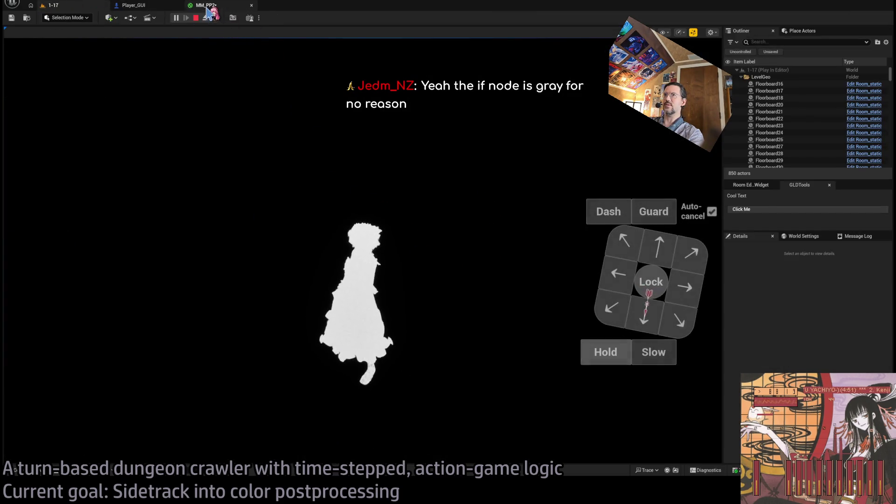
click(205, 6)
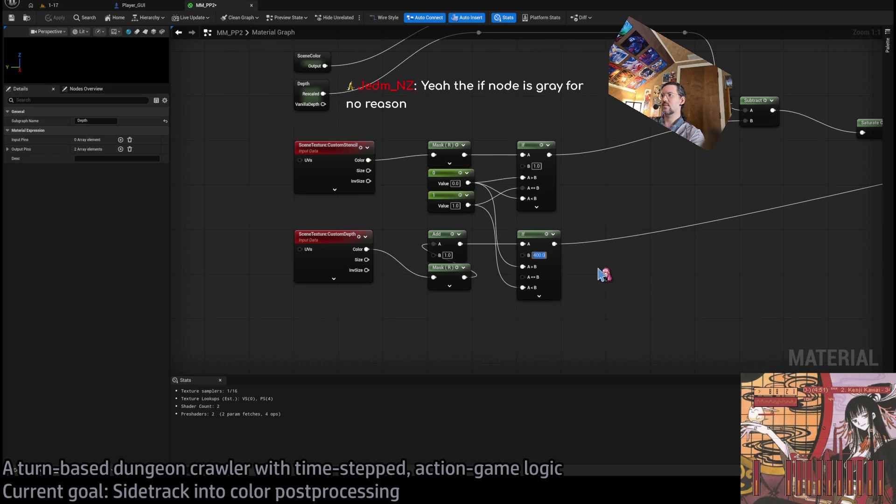
Raise the If threshold to 10000, apply, and check the result in game
text(10000)
key(Return)
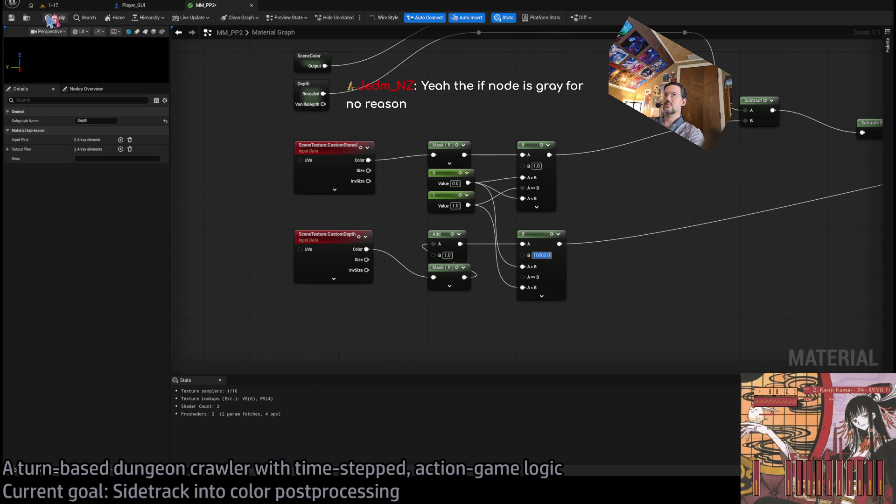
click(52, 21)
click(50, 5)
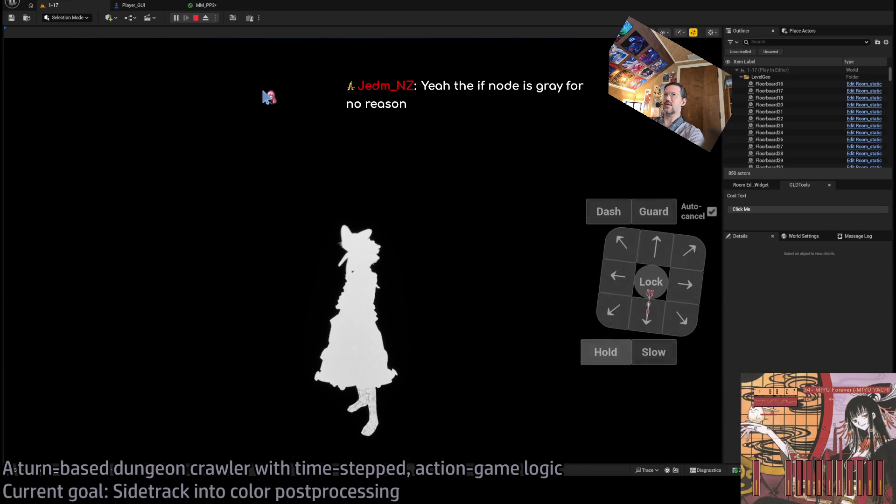
click(206, 5)
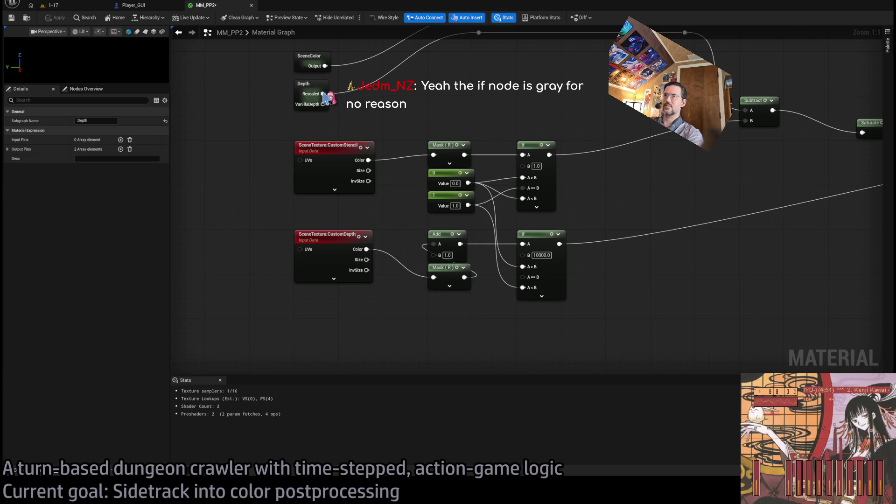
Feed VanillaDepth into the lower If's A and Add into B, with Add's offset -1
mouse_move(323, 104)
mouse_down()
mouse_move(514, 247)
mouse_move(530, 246)
mouse_up()
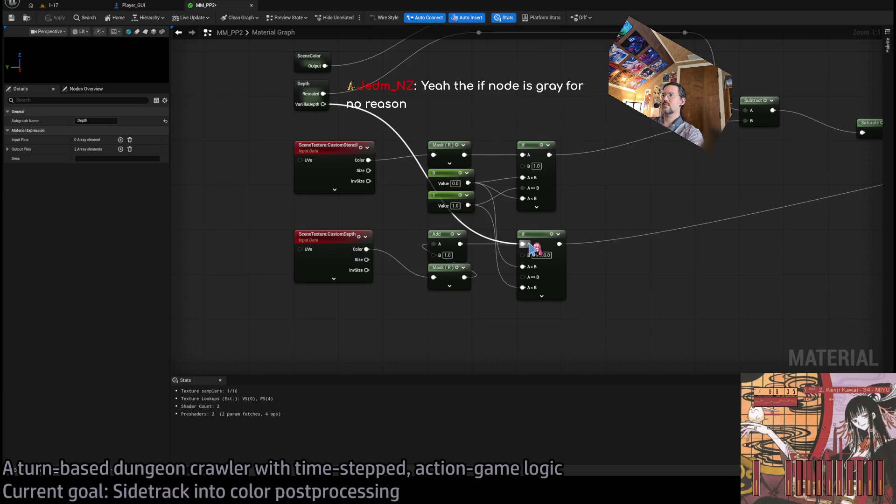
drag(461, 244, 532, 261)
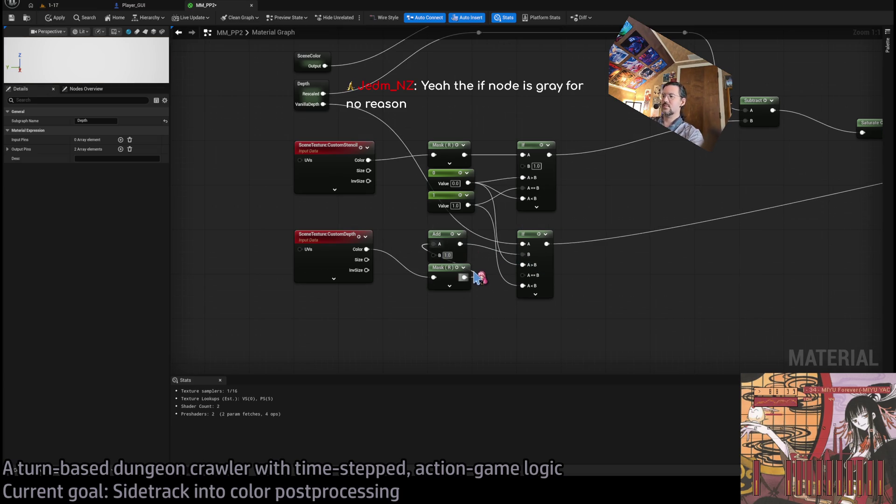
click(446, 255)
text(-1)
key(Return)
click(56, 17)
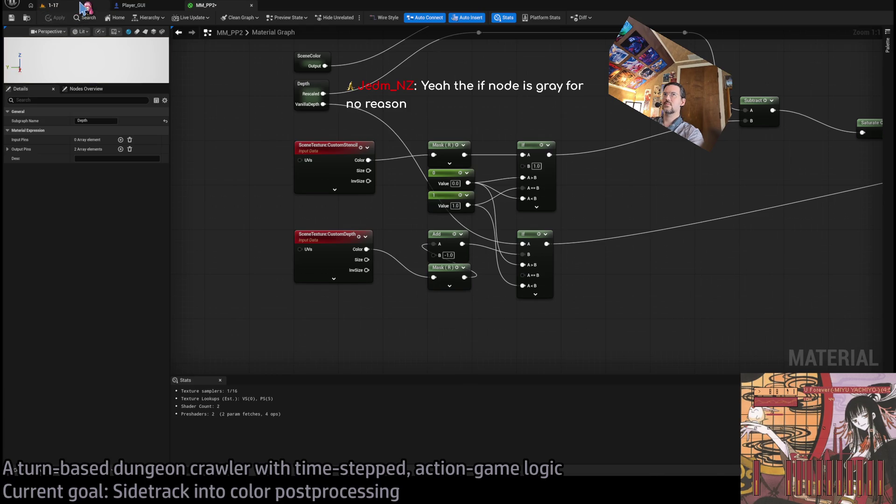
click(83, 6)
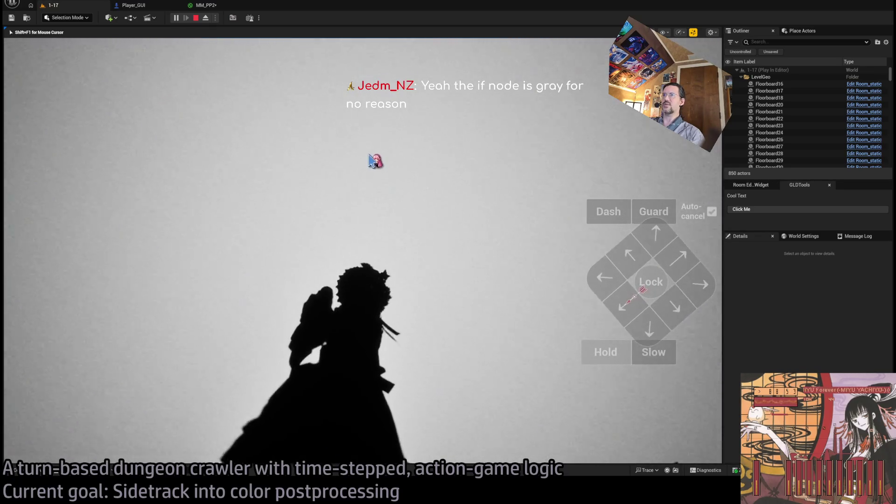
click(205, 5)
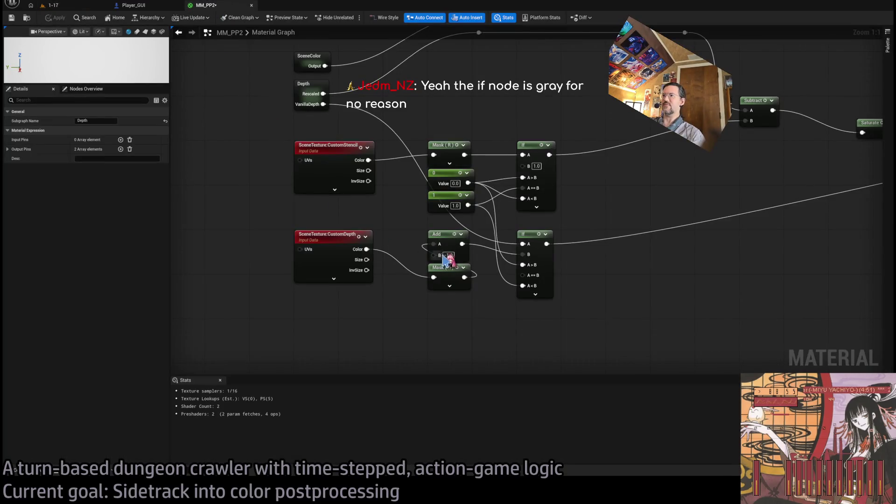
Change the Add offset to -2.0 and review the effect in the running game
key(Return)
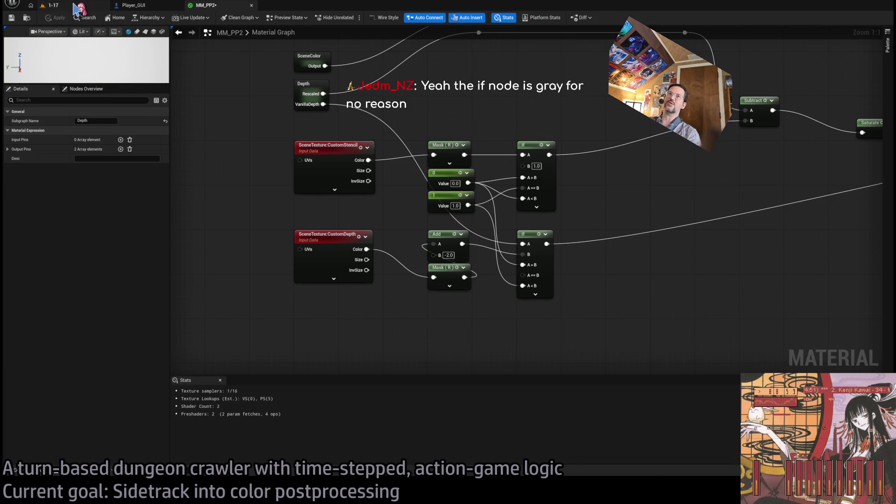
click(51, 5)
click(374, 267)
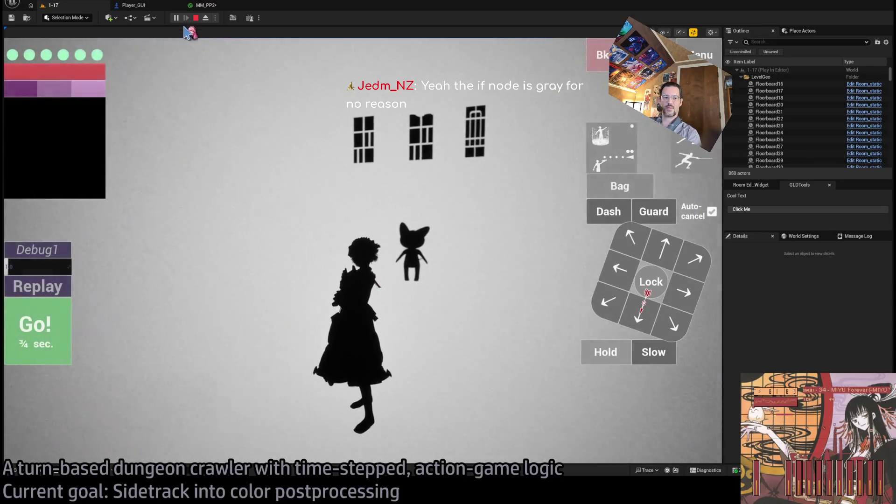
click(206, 6)
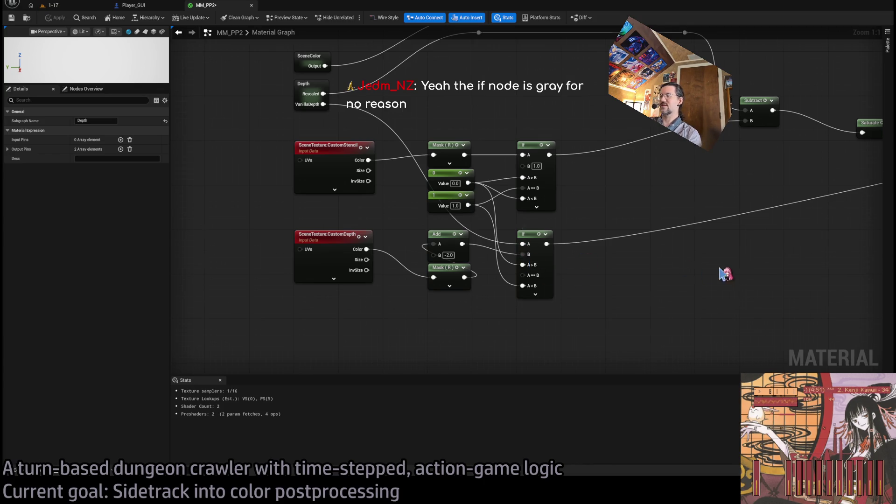
scroll(725, 275, down, 2)
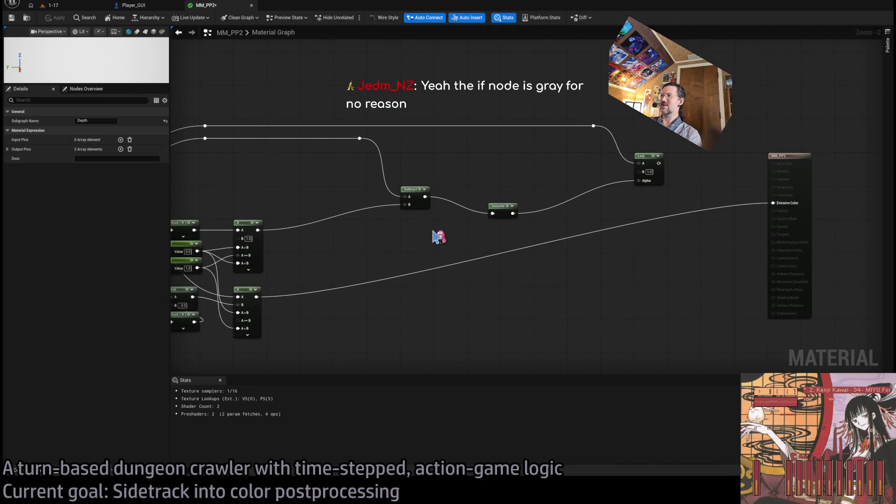
scroll(513, 229, up, 2)
scroll(556, 220, down, 2)
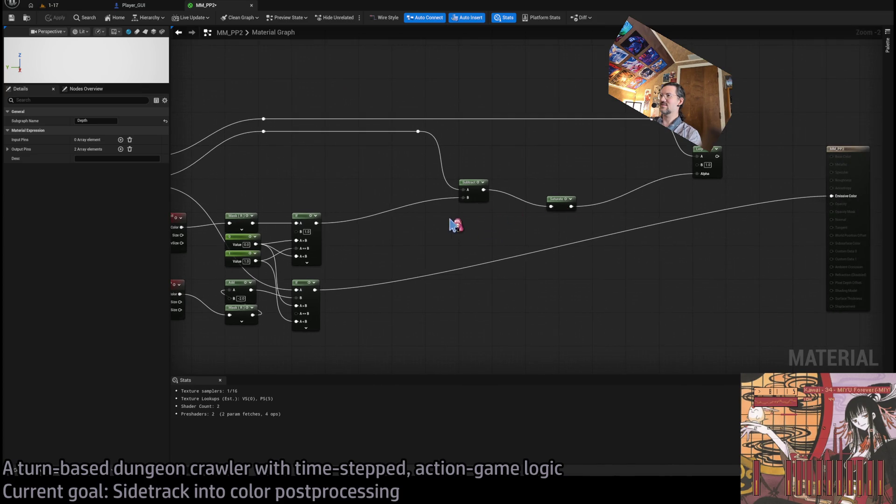
scroll(450, 225, up, 2)
Delete the upper If, CustomStencil and upper Mask nodes
mouse_move(504, 243)
mouse_down()
mouse_move(415, 289)
mouse_move(226, 338)
mouse_up()
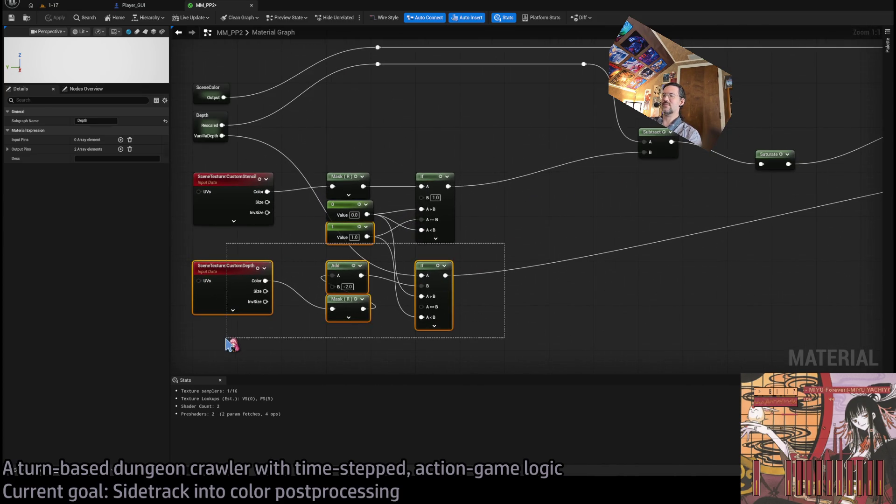
click(446, 325)
click(494, 350)
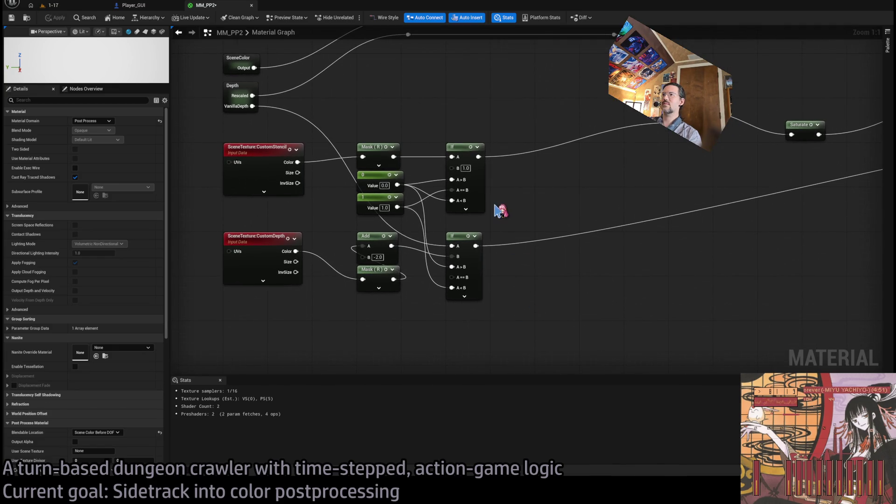
mouse_move(516, 132)
mouse_down()
mouse_move(500, 190)
mouse_move(444, 223)
mouse_up()
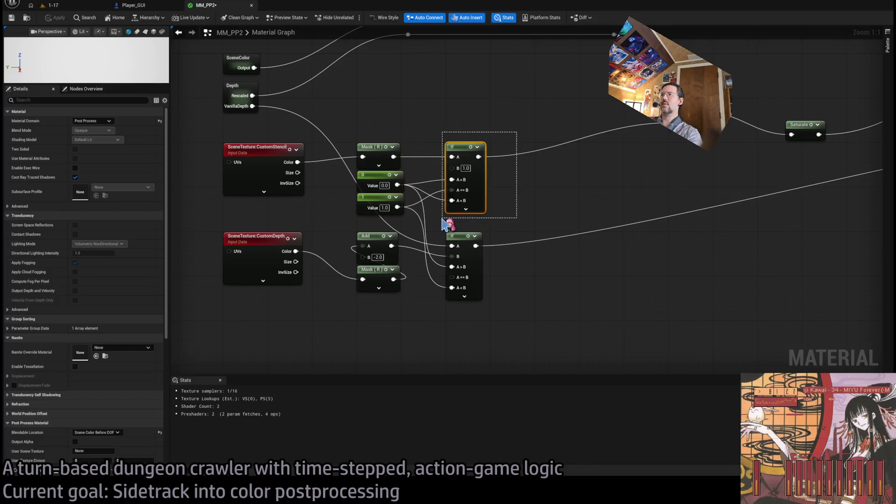
key(Delete)
click(246, 152)
key(Delete)
click(378, 147)
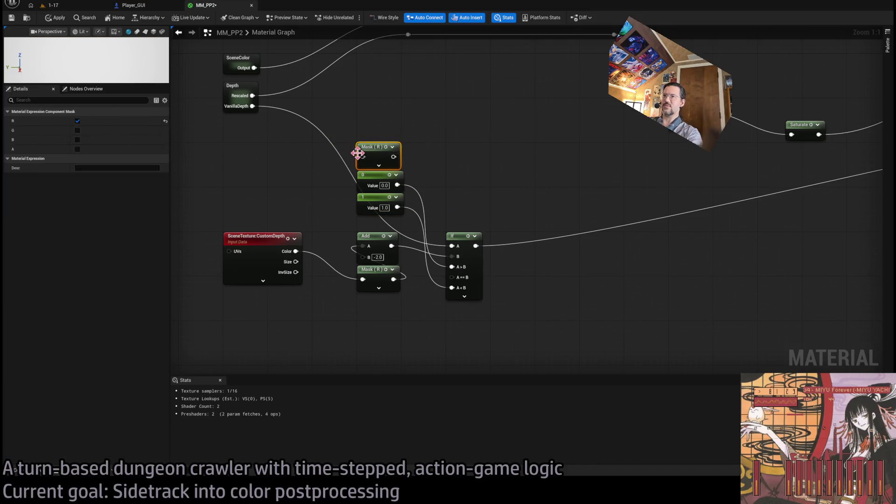
key(Delete)
Undo the deletions, move the 0 and 1 constants below the lower Mask, and reconnect the upper If's B
mouse_move(388, 161)
mouse_down()
mouse_move(374, 201)
mouse_move(375, 189)
mouse_move(374, 322)
mouse_move(373, 308)
mouse_up()
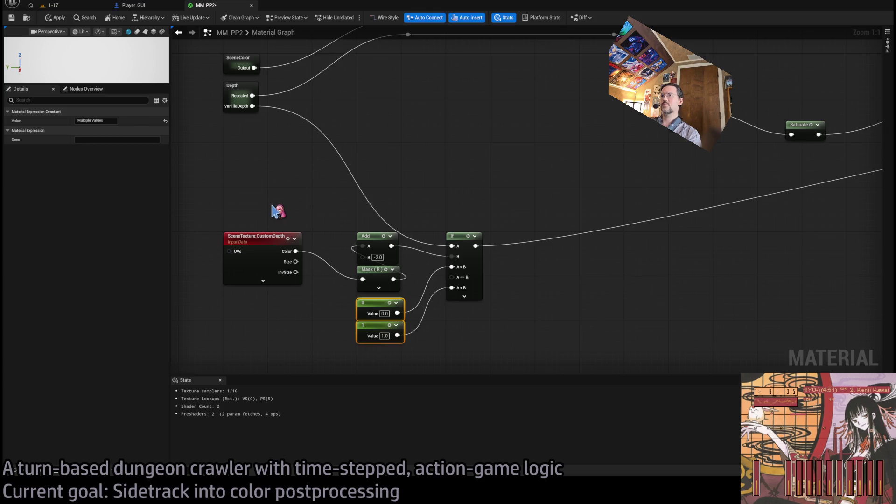
key(ctrl+z)
key(ctrl+z)
key(ctrl+z)
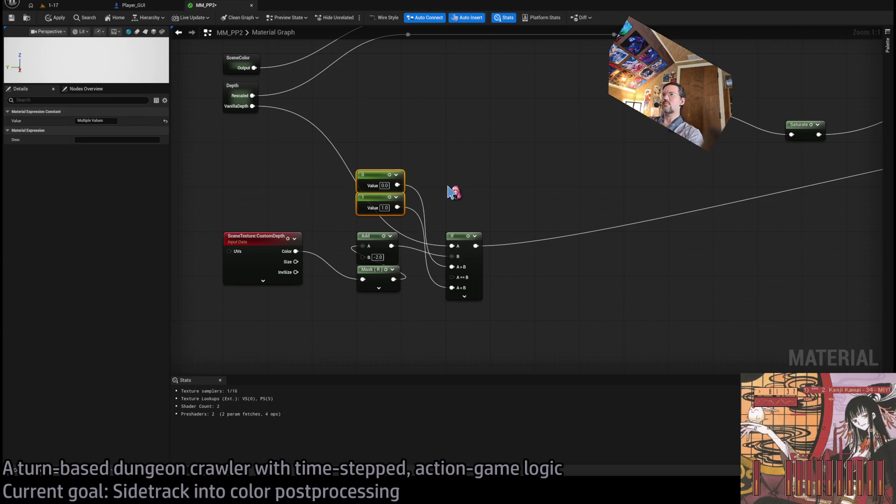
key(ctrl+z)
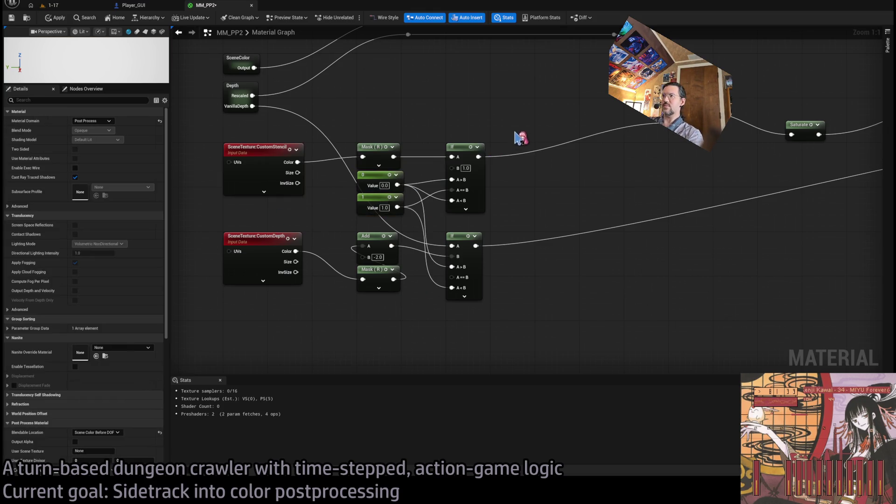
mouse_move(391, 227)
mouse_down()
mouse_move(355, 171)
mouse_move(378, 315)
mouse_up()
click(384, 188)
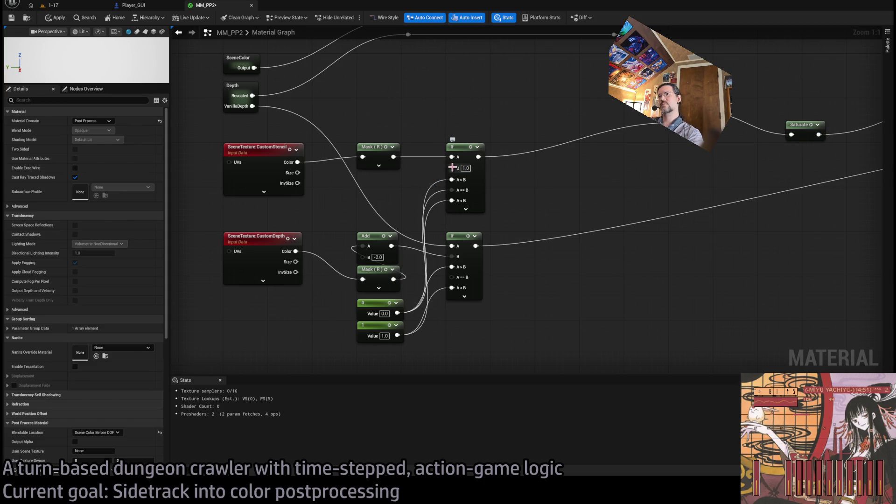
mouse_move(452, 168)
mouse_down()
mouse_move(401, 194)
mouse_move(368, 192)
mouse_up()
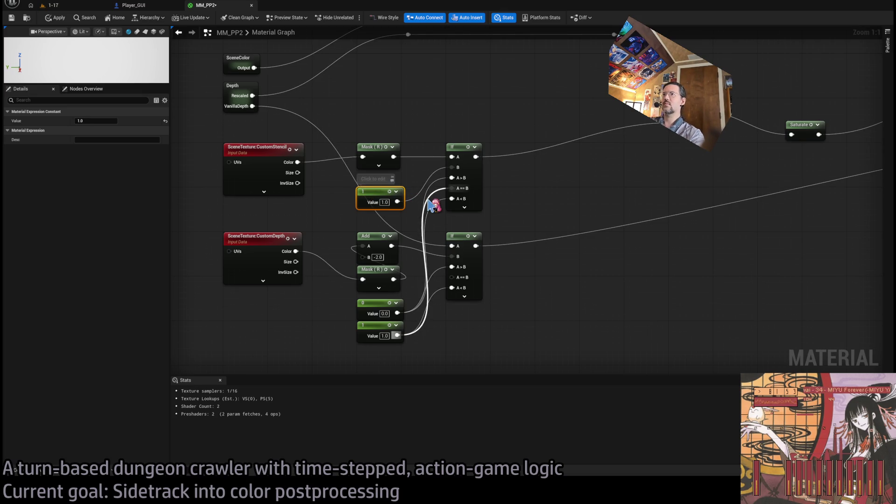
click(370, 179)
text(DepthID)
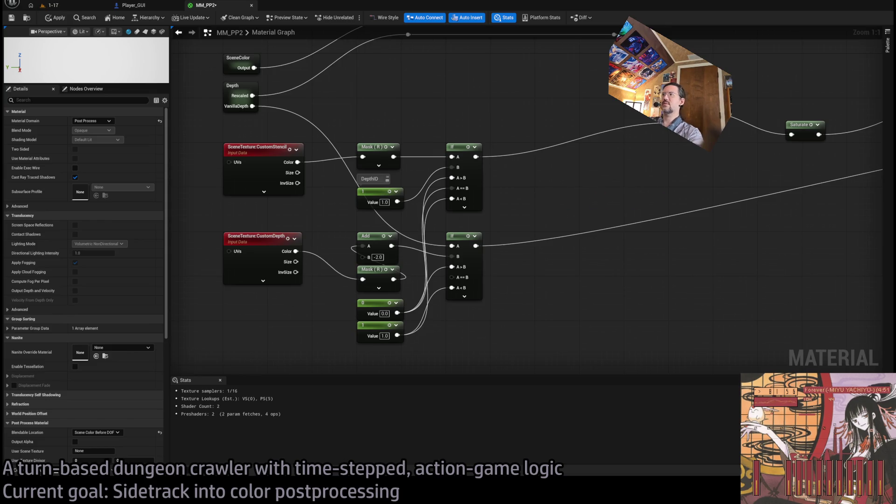
Cut the If output link into Subtract's B and select the stencil and depth comparison nodes
drag(677, 133, 593, 178)
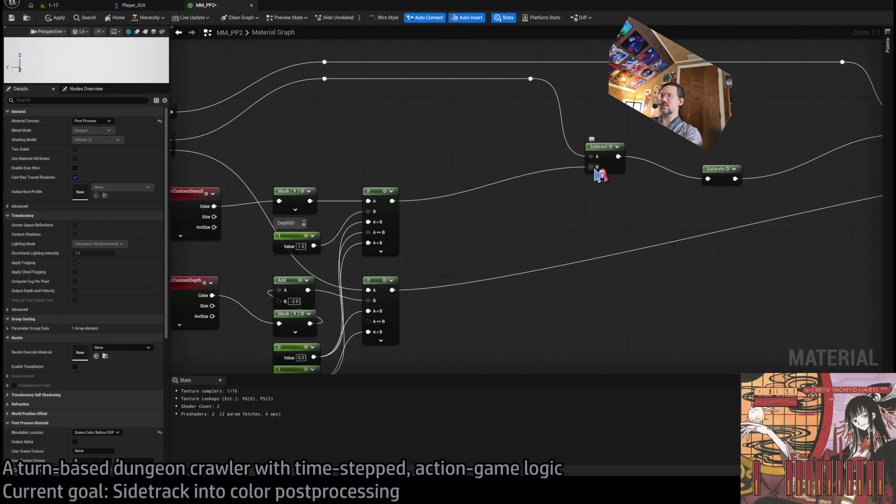
alt+click(597, 168)
mouse_move(509, 238)
mouse_down()
mouse_move(534, 232)
mouse_move(588, 242)
mouse_up()
mouse_move(525, 224)
mouse_down()
mouse_move(436, 205)
mouse_move(455, 190)
mouse_move(493, 192)
mouse_up()
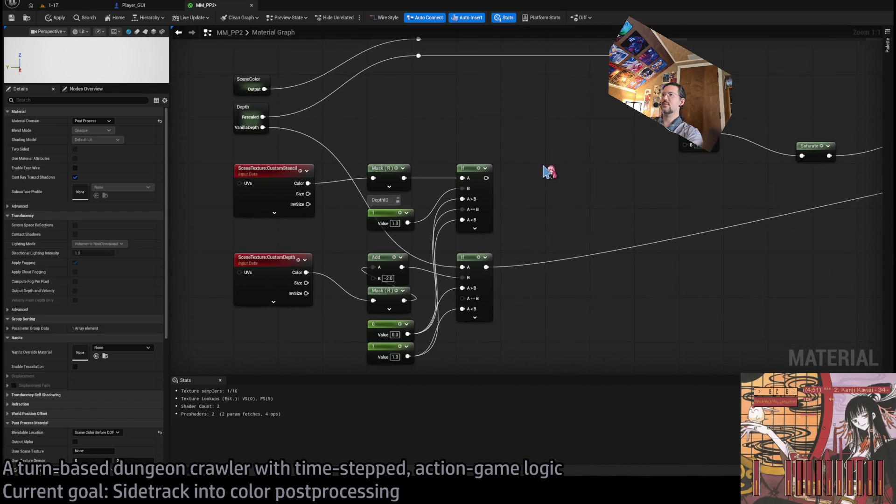
scroll(550, 172, down, 1)
mouse_move(550, 152)
mouse_down()
mouse_move(282, 315)
mouse_move(245, 364)
mouse_up()
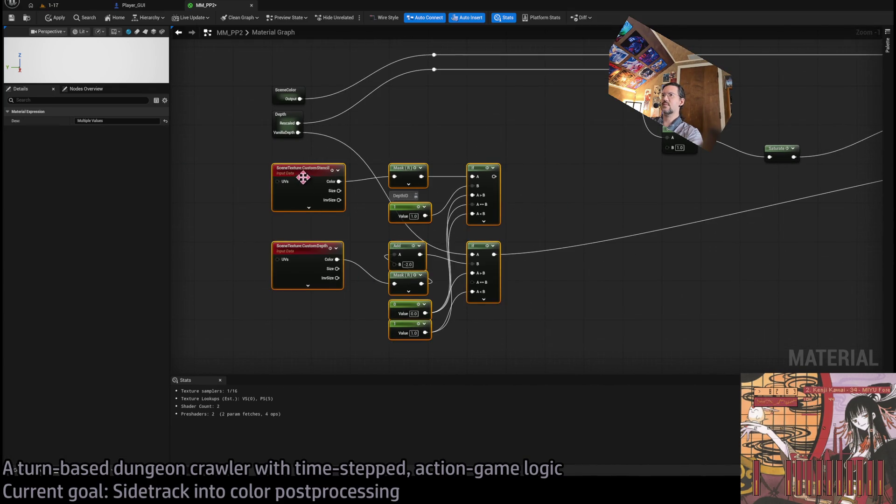
Play level 1-17 to preview the current post-process effect
click(52, 5)
click(226, 6)
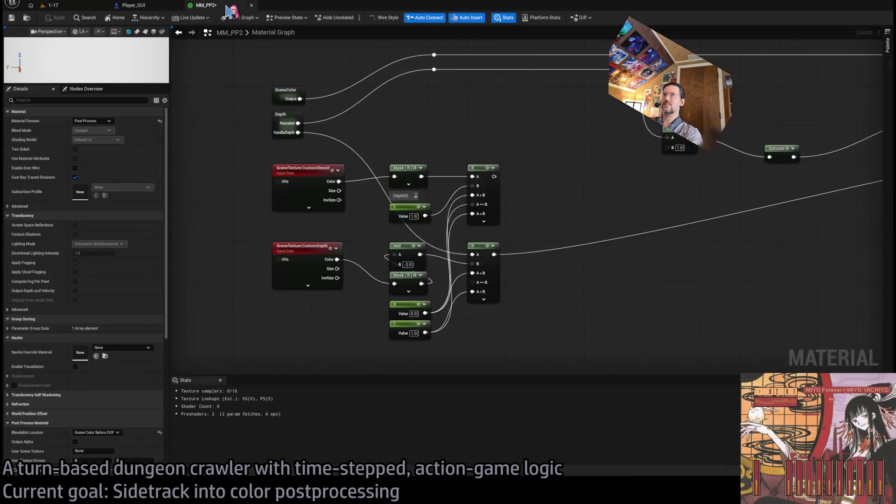
click(74, 4)
click(181, 19)
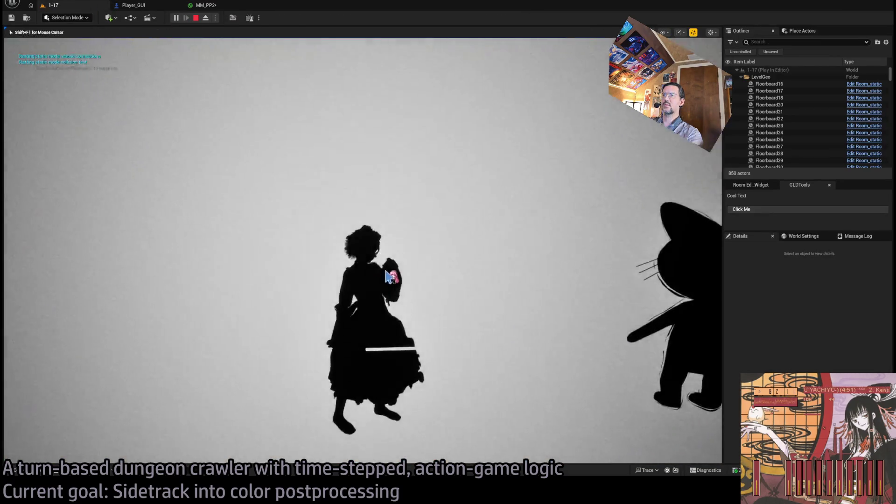
click(220, 6)
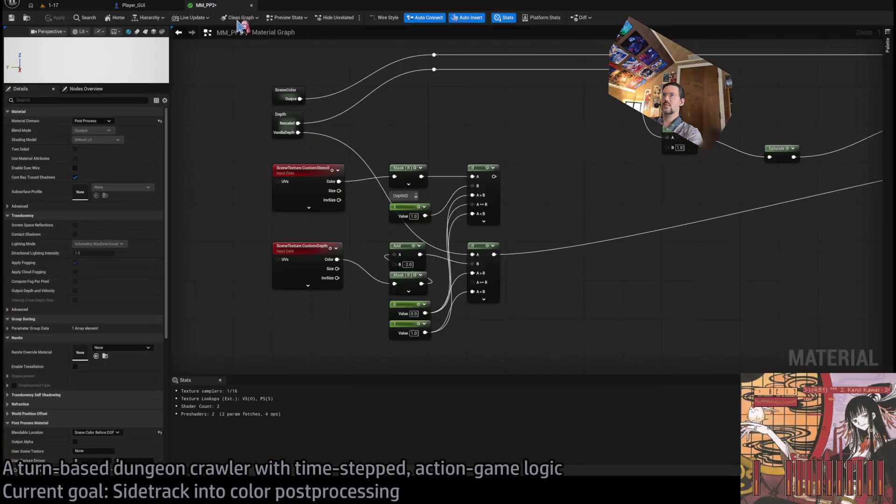
scroll(555, 292, up, 1)
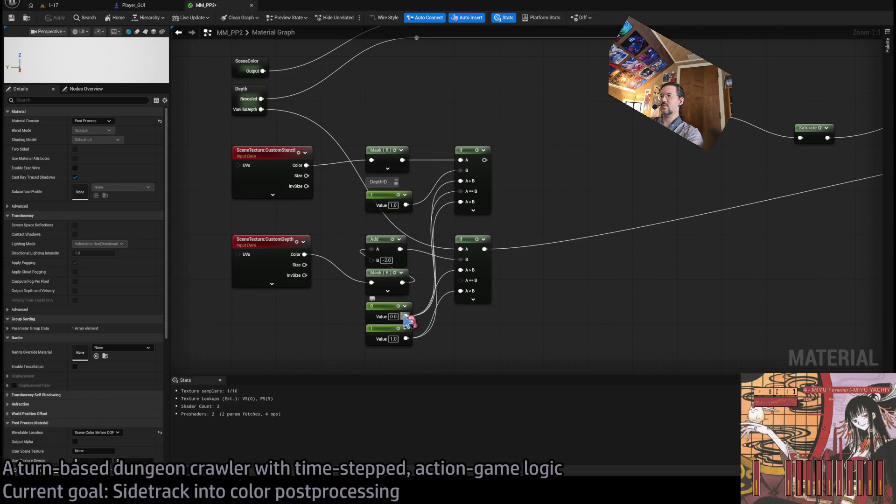
Feed the 0 constant into the lower If's A<B and test it in play
drag(407, 321, 461, 291)
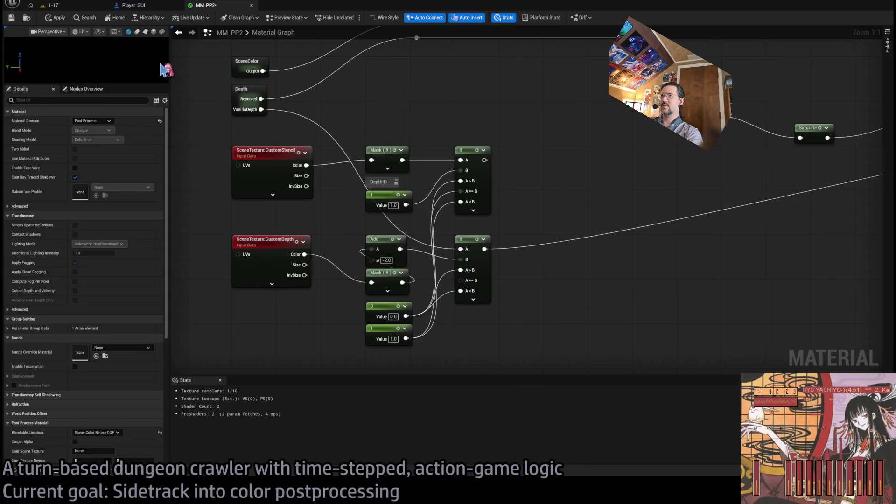
click(51, 5)
click(176, 19)
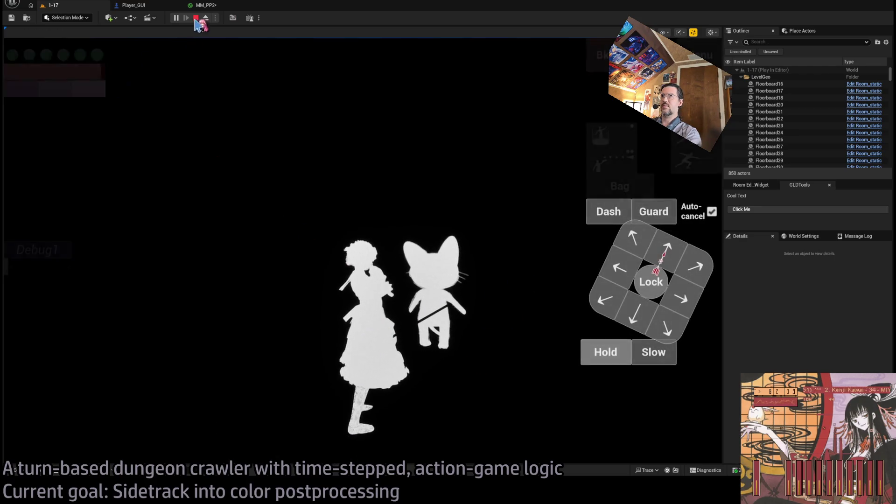
click(204, 6)
Unplug the upper If output from Subtract's B and marquee-select the stencil and depth logic
drag(474, 283, 359, 293)
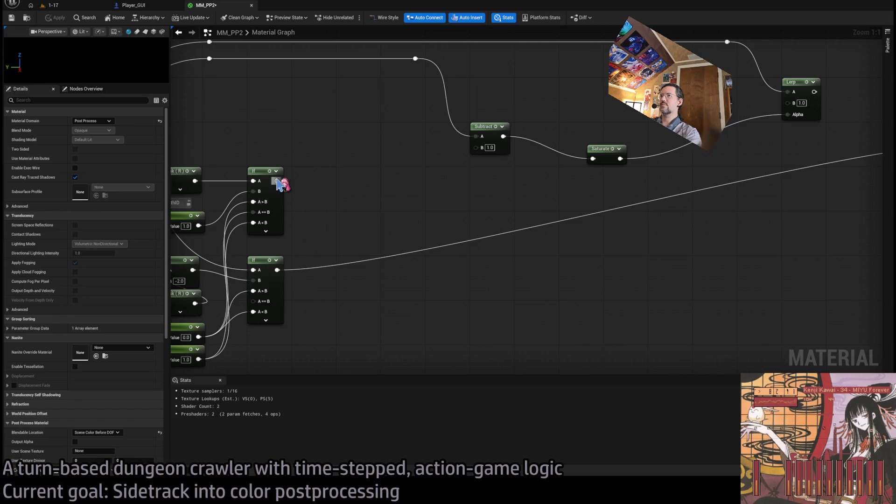
mouse_move(280, 183)
mouse_down()
mouse_move(466, 170)
mouse_move(487, 155)
mouse_move(422, 210)
mouse_move(383, 154)
mouse_move(443, 196)
mouse_move(635, 161)
mouse_move(629, 154)
mouse_up()
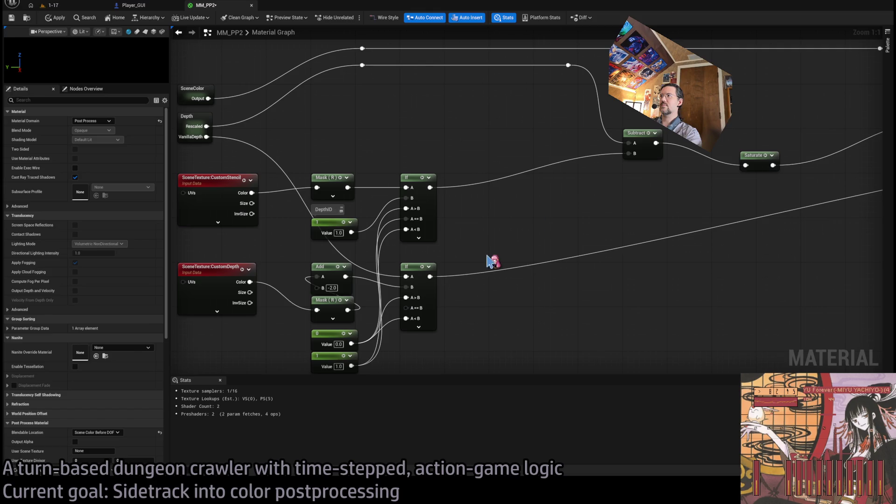
alt+click(430, 189)
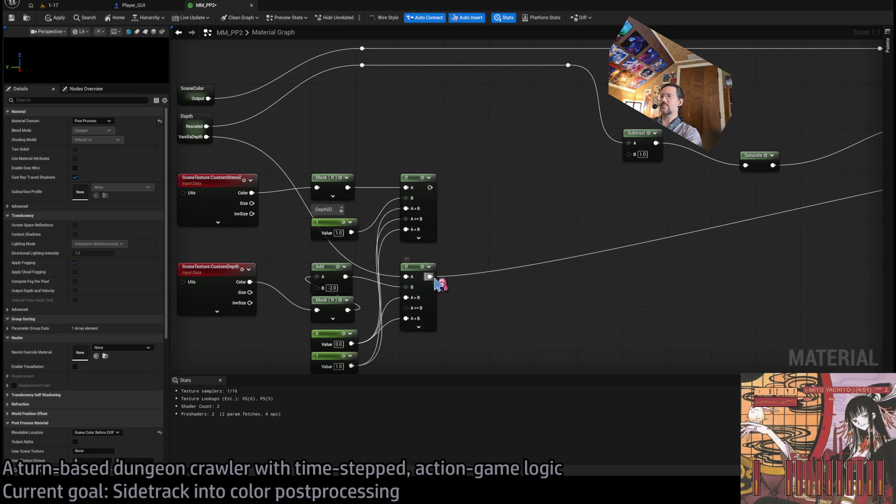
scroll(438, 283, down, 2)
drag(488, 180, 235, 349)
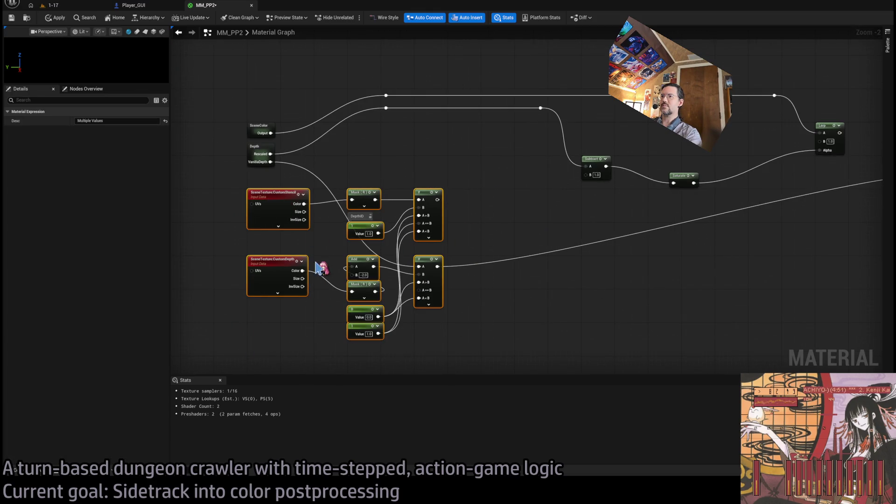
Collapse the selected nodes into a subgraph named Stencil
key(ctrl+g)
scroll(340, 256, up, 2)
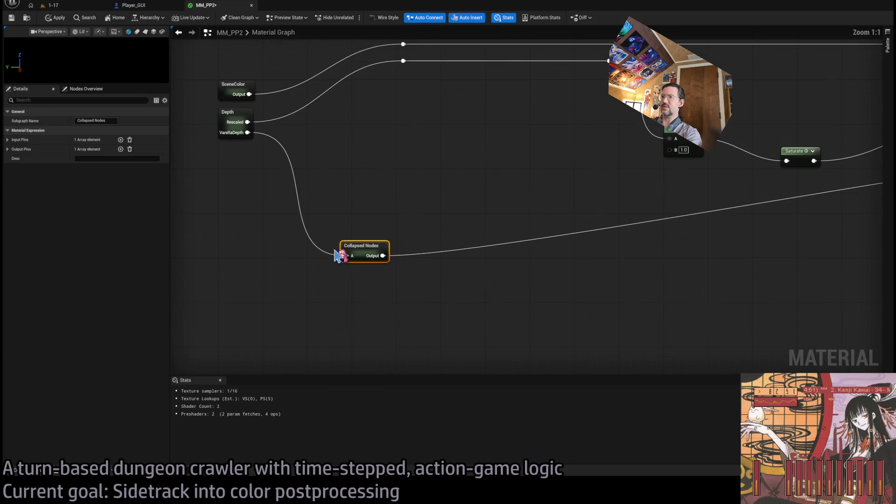
click(368, 247)
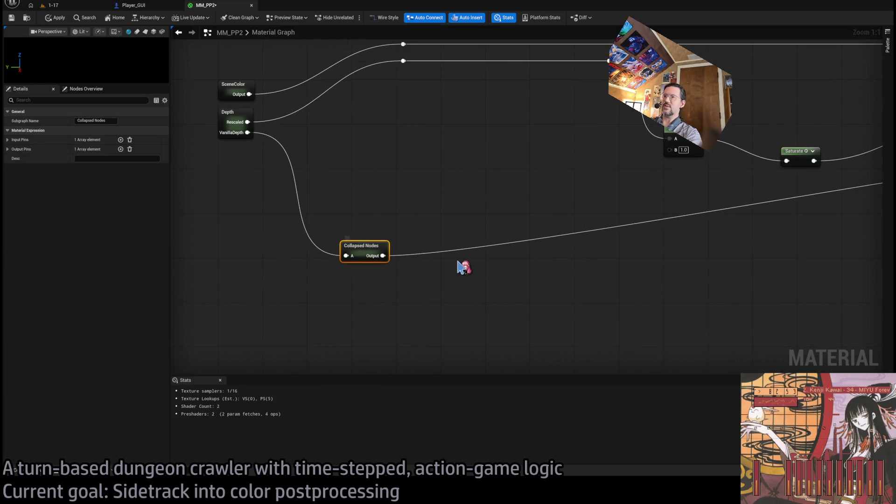
key(F2)
text(Stencil)
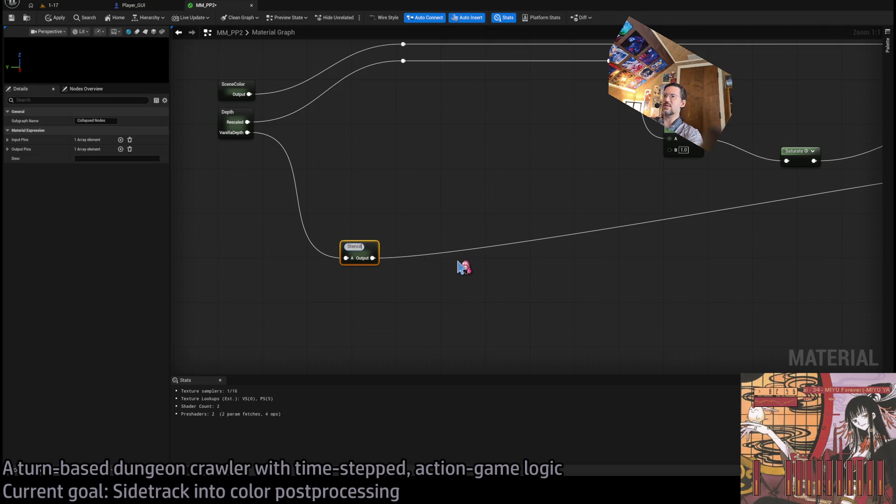
key(Return)
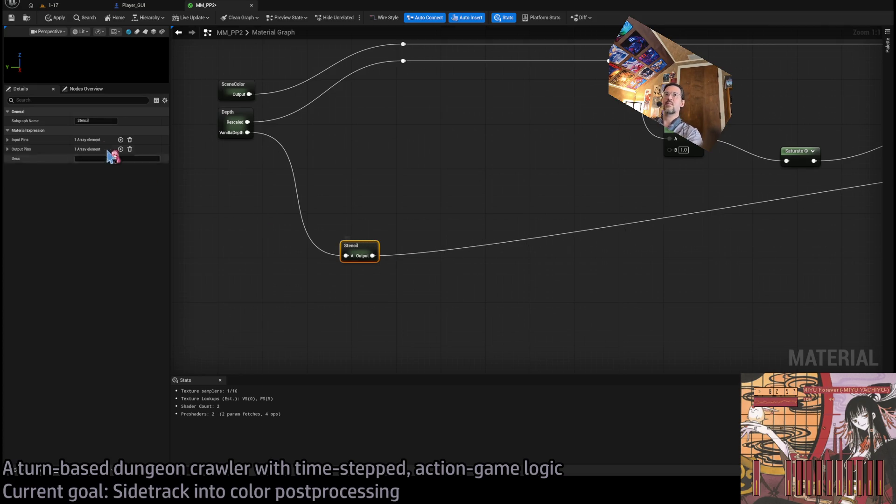
Rename the subgraph's pins to Stencil_with_occlusion and VanillaDepth, placing the node beside Depth
click(7, 140)
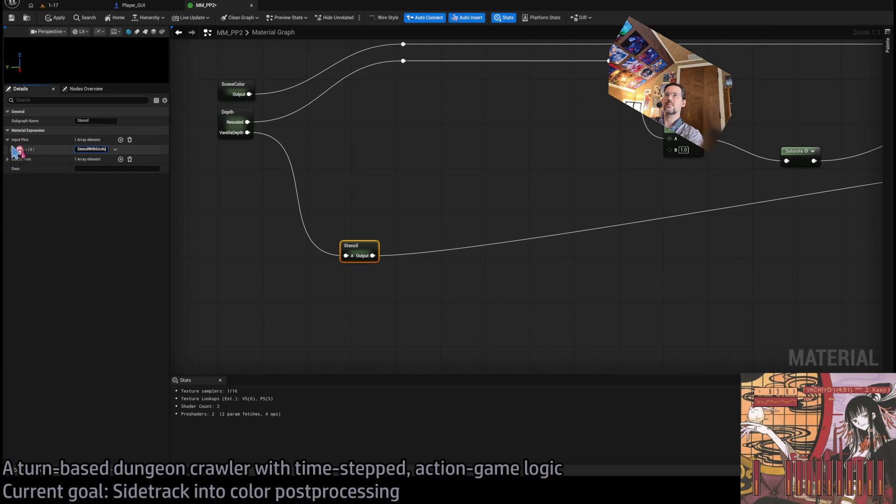
text(sion)
key(Return)
mouse_move(377, 248)
mouse_down()
mouse_move(389, 154)
mouse_move(371, 170)
mouse_up()
key(BackSpace)
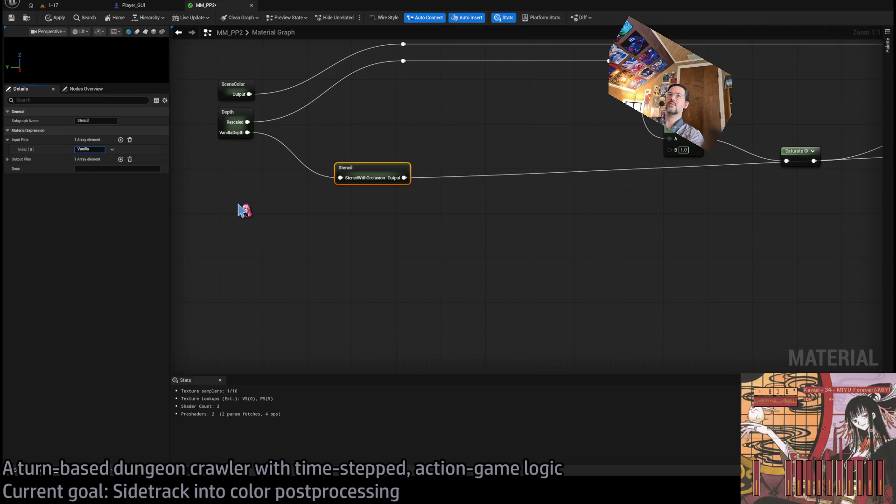
key(Return)
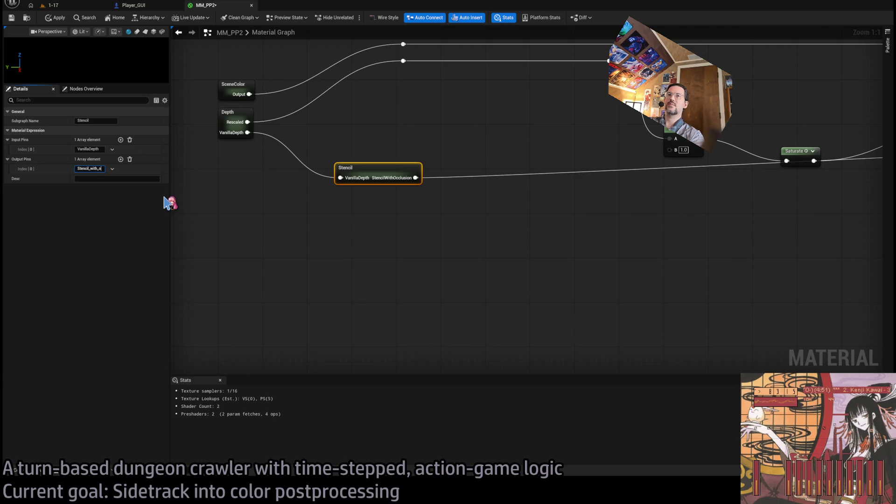
mouse_move(334, 169)
mouse_down()
mouse_move(371, 241)
mouse_move(376, 206)
mouse_up()
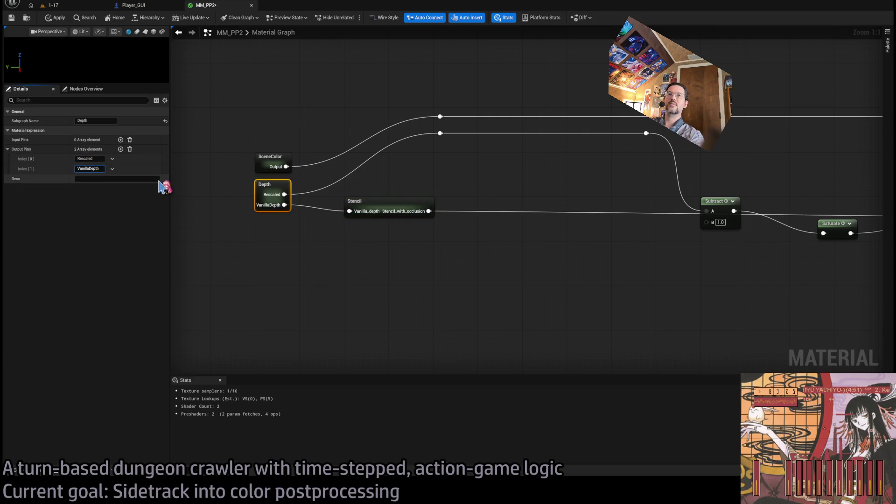
Finish naming the Stencil input pin Vanilla_depth
text(d)
key(Return)
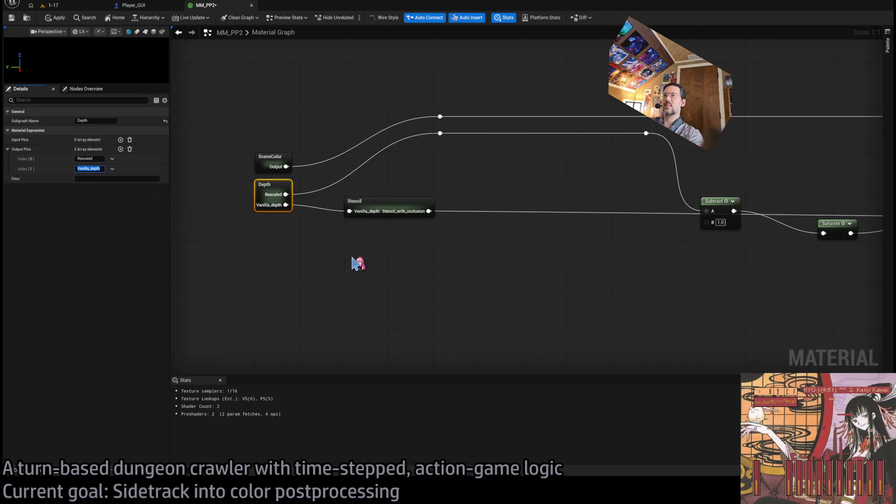
click(359, 268)
click(240, 224)
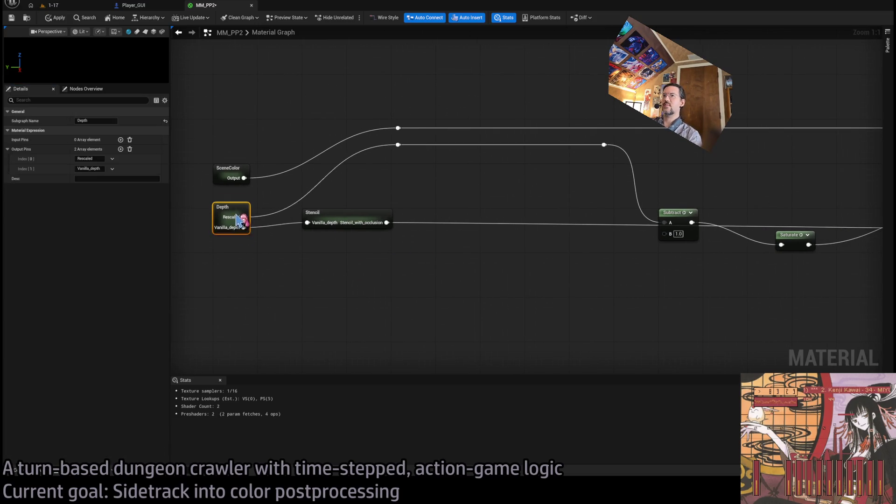
click(308, 263)
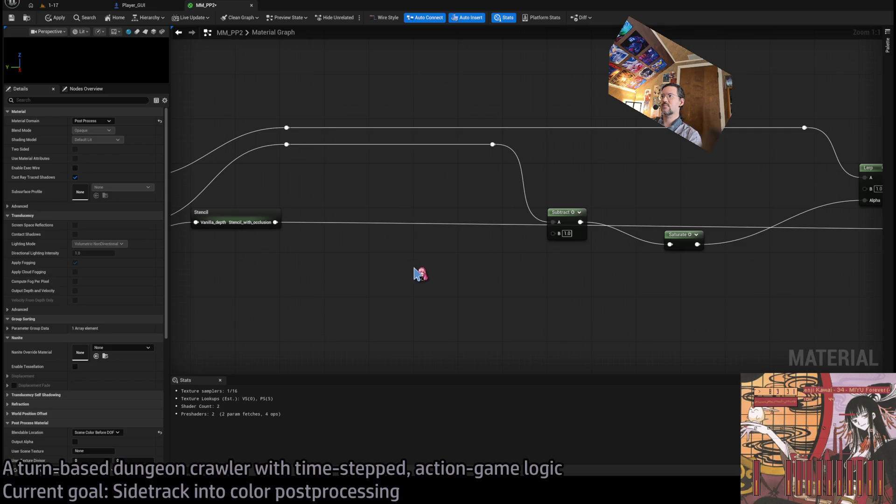
Place Subtract below Saturate and connect Stencil_with_occlusion to Subtract's B input
drag(415, 274, 601, 229)
drag(430, 207, 535, 202)
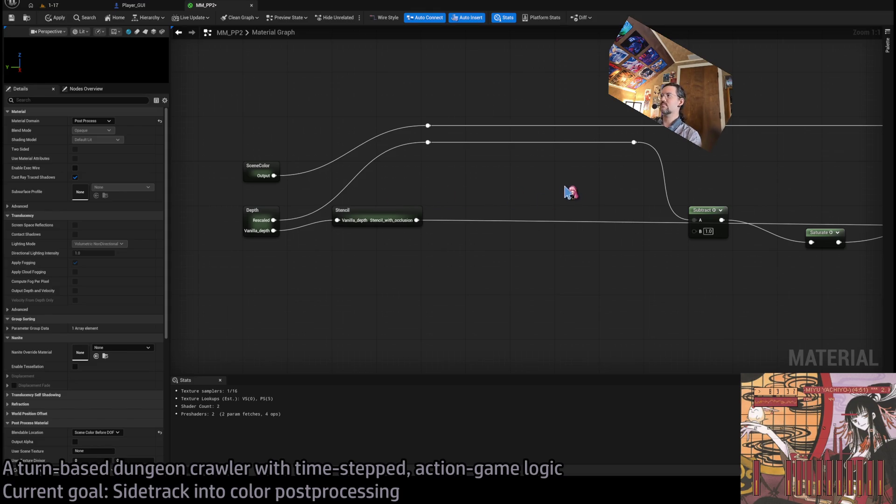
drag(566, 191, 550, 207)
drag(707, 242, 546, 221)
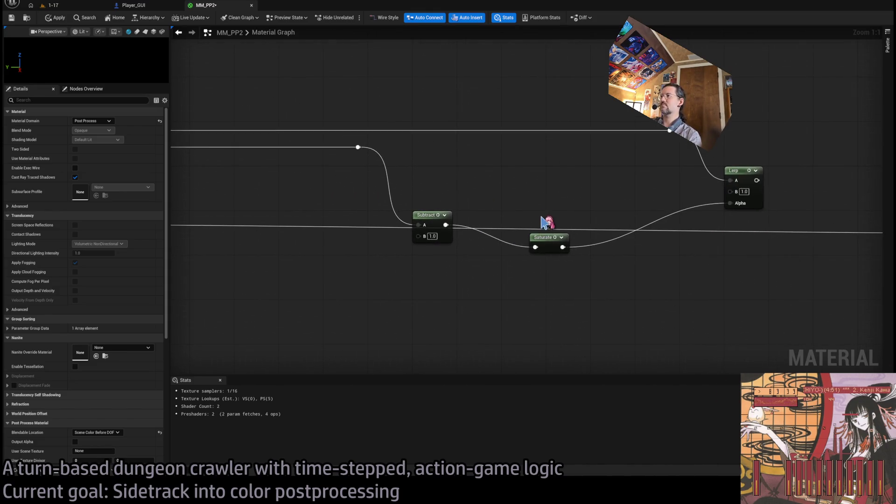
mouse_move(442, 225)
mouse_down()
mouse_move(500, 293)
mouse_move(557, 268)
mouse_up()
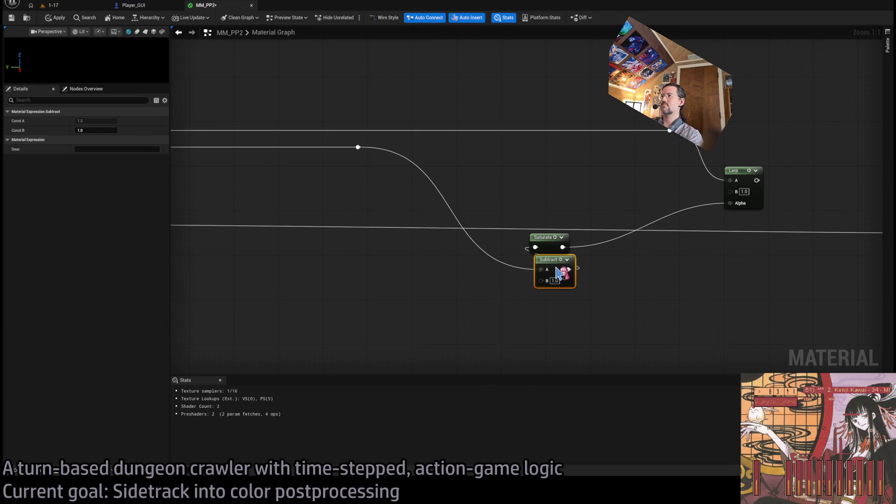
mouse_move(587, 308)
mouse_down()
mouse_move(554, 260)
mouse_move(532, 167)
mouse_move(570, 180)
mouse_up()
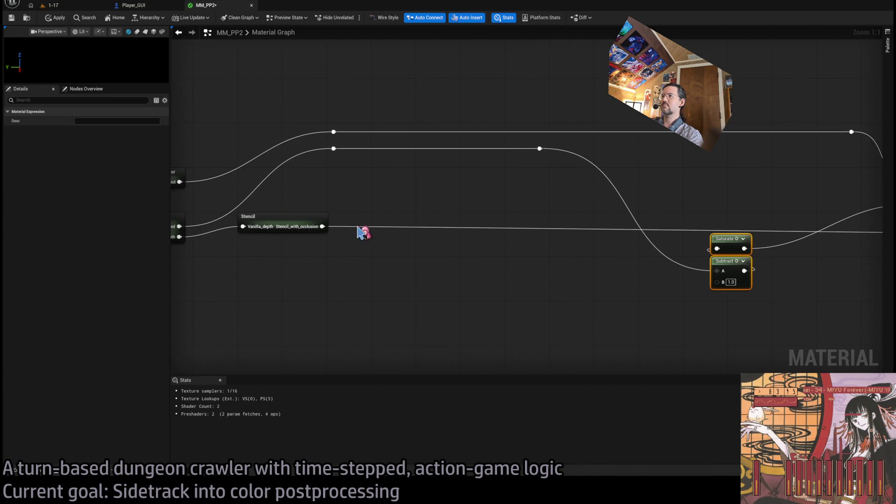
drag(322, 227, 664, 298)
drag(721, 289, 718, 283)
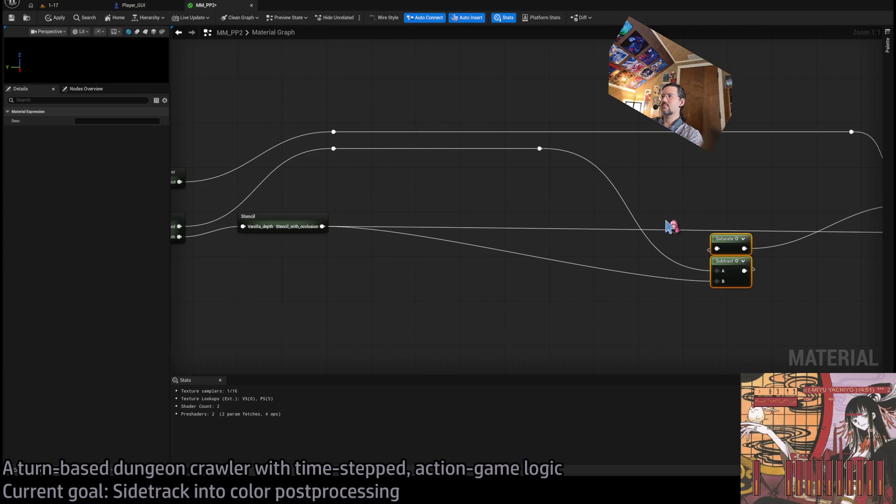
Disconnect Emissive Color and move the Saturate and Subtract nodes next to Stencil
mouse_move(673, 227)
mouse_down()
mouse_move(406, 224)
mouse_move(454, 240)
mouse_up()
mouse_move(581, 220)
mouse_down()
mouse_move(330, 225)
mouse_move(625, 232)
mouse_up()
drag(445, 235, 642, 233)
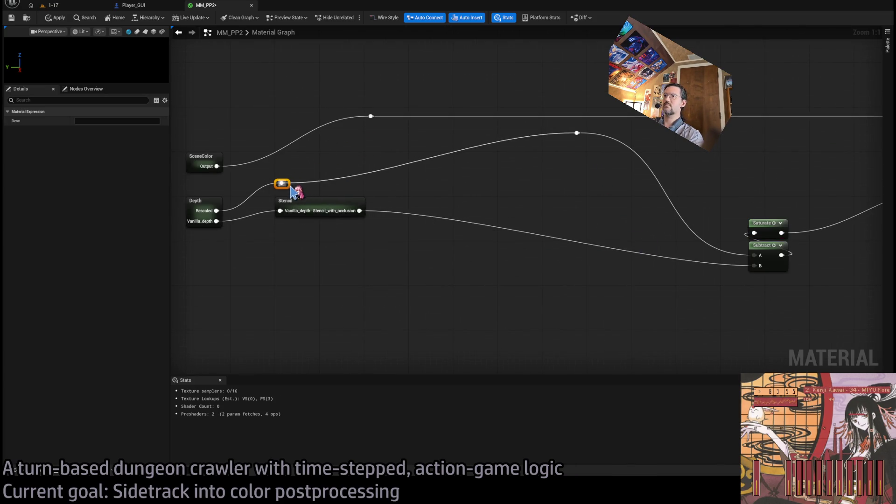
drag(512, 124, 587, 145)
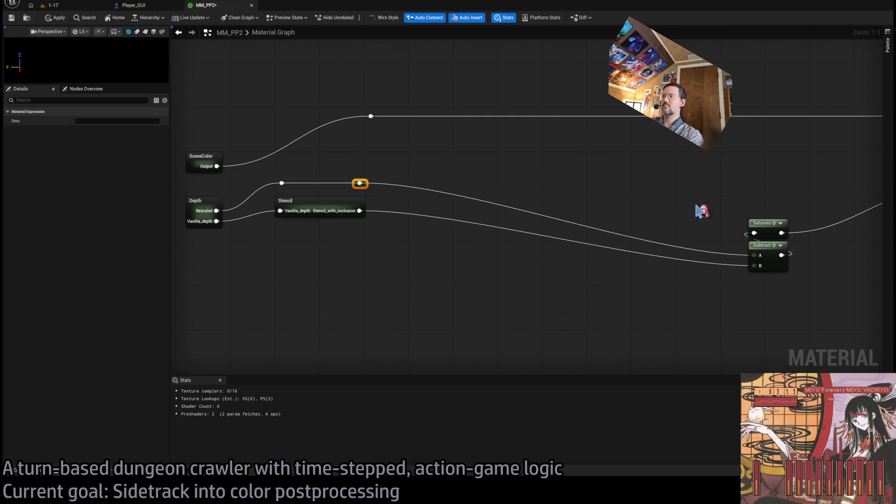
drag(774, 235, 436, 213)
click(520, 176)
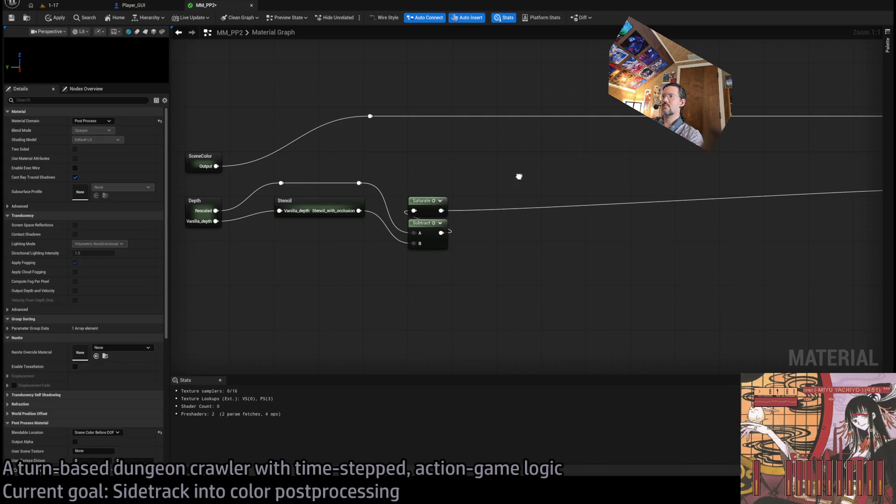
mouse_move(520, 176)
mouse_down()
mouse_move(452, 177)
mouse_move(565, 185)
mouse_up()
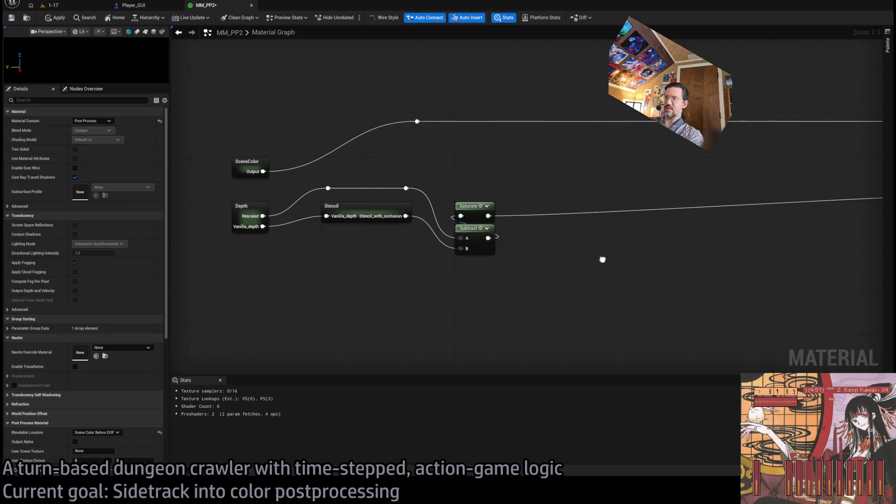
Connect the Saturate result to Emissive Color, apply, and return to level 1-17
mouse_move(600, 260)
mouse_down()
mouse_move(187, 279)
mouse_move(471, 278)
mouse_up()
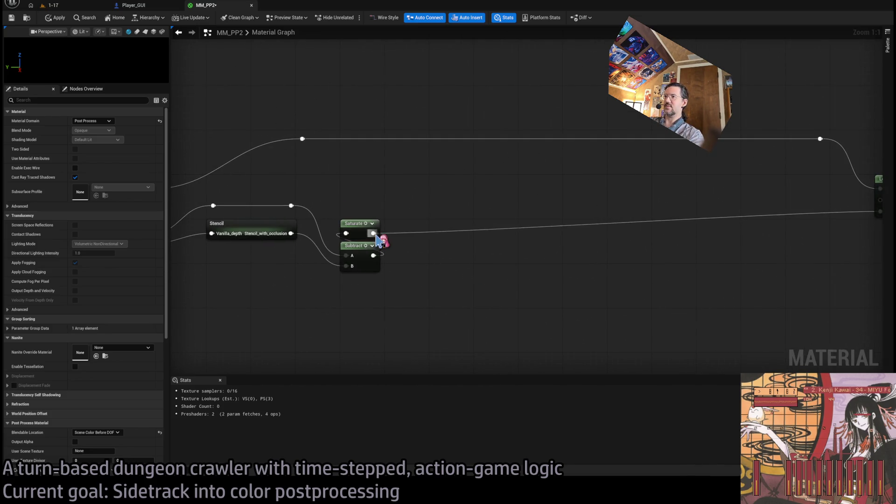
mouse_move(373, 233)
mouse_down()
mouse_move(878, 250)
mouse_move(793, 242)
mouse_up()
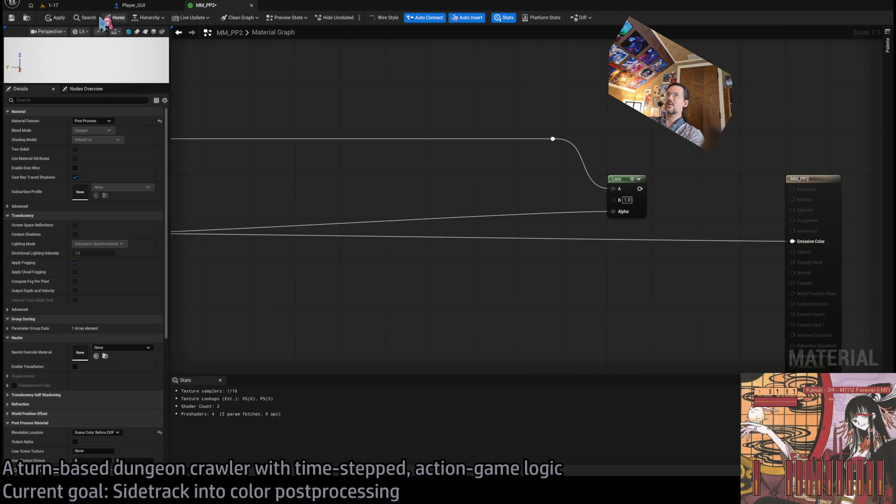
click(60, 22)
click(52, 5)
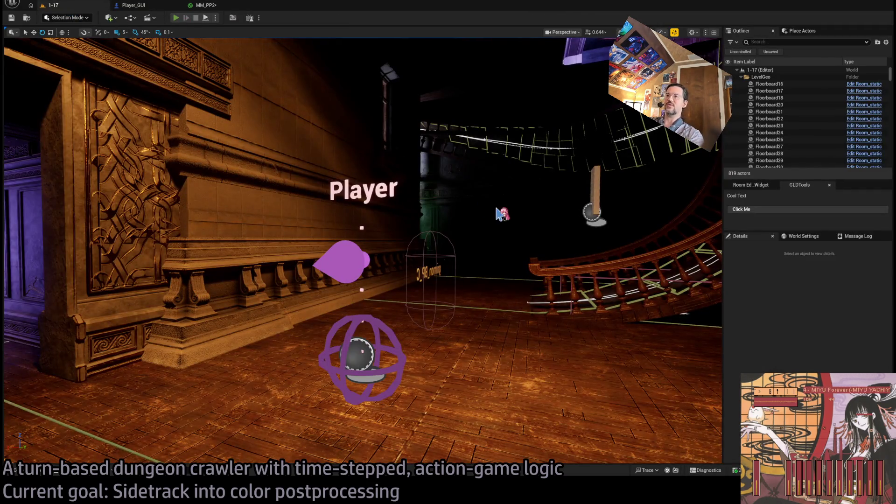
Play level 1-17 to view its grayscale silhouette look, then exit back to MM_PP2
key(alt+p)
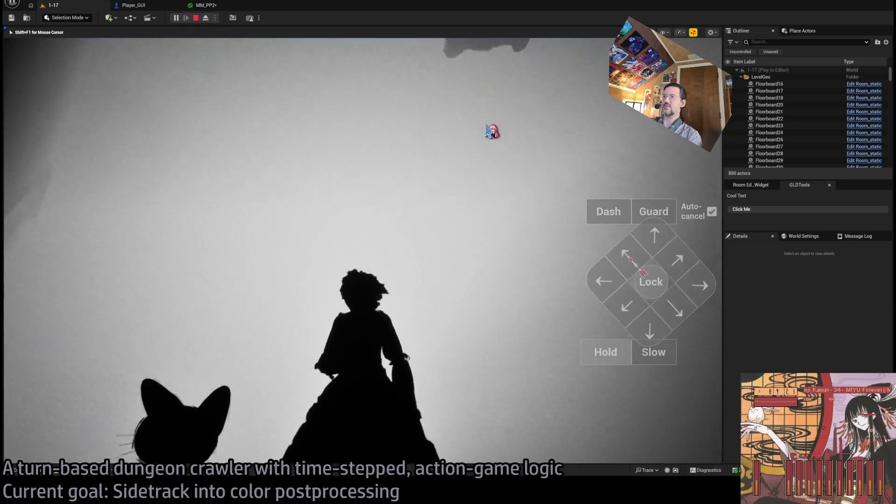
key(Escape)
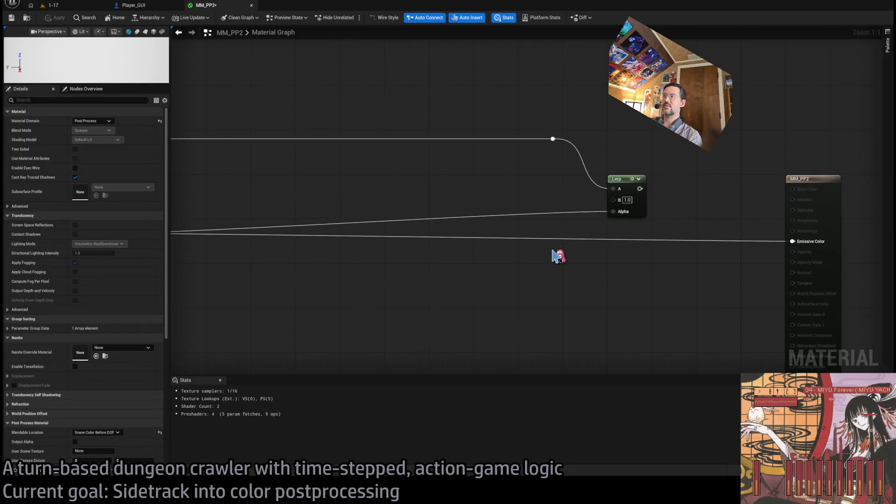
Move the lower node cluster up next to the main chain
scroll(508, 252, down, 2)
scroll(655, 216, up, 2)
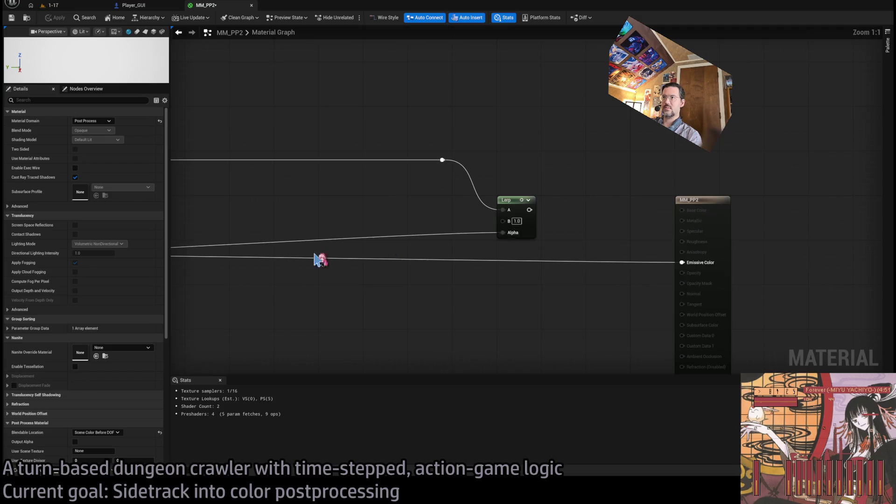
mouse_move(320, 260)
mouse_down()
mouse_move(372, 253)
mouse_move(332, 284)
mouse_up()
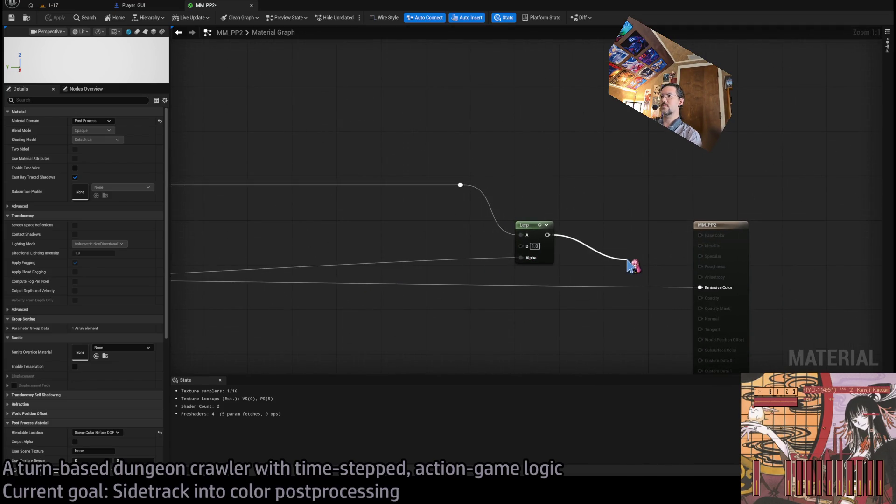
mouse_move(576, 184)
mouse_down()
mouse_move(796, 184)
mouse_move(790, 173)
mouse_up()
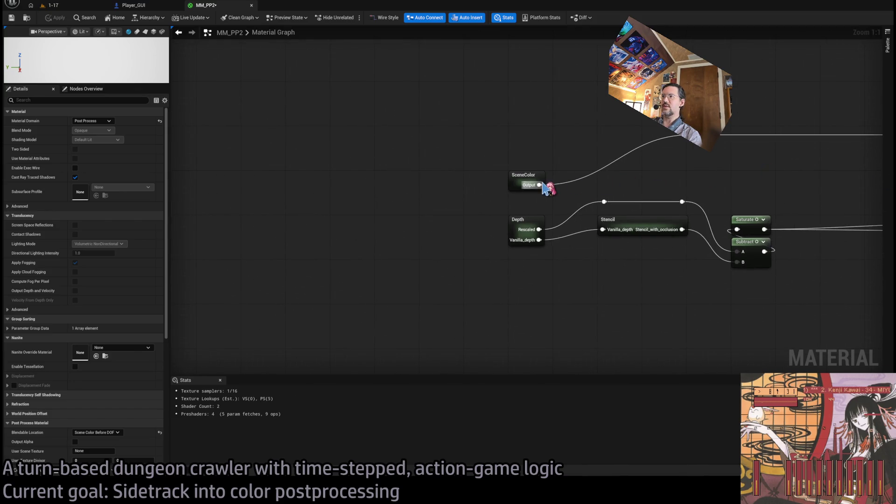
scroll(544, 188, down, 5)
drag(369, 200, 640, 365)
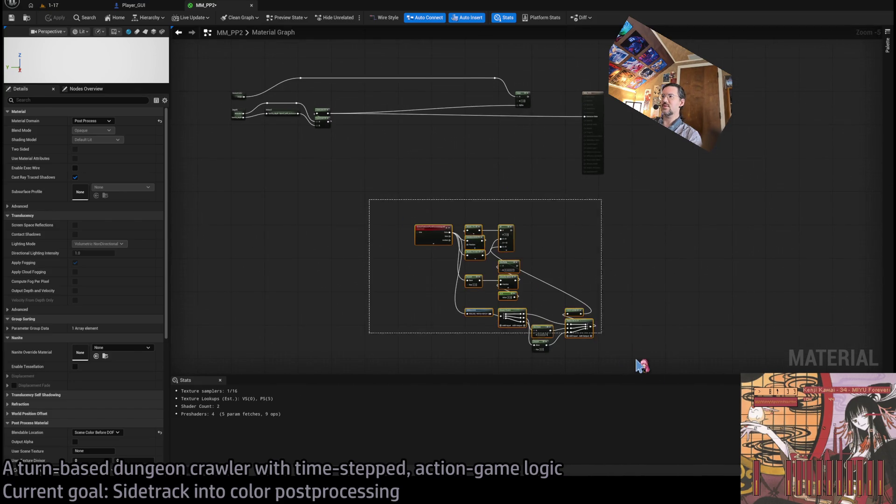
mouse_move(438, 236)
mouse_down()
mouse_move(305, 165)
mouse_move(254, 152)
mouse_up()
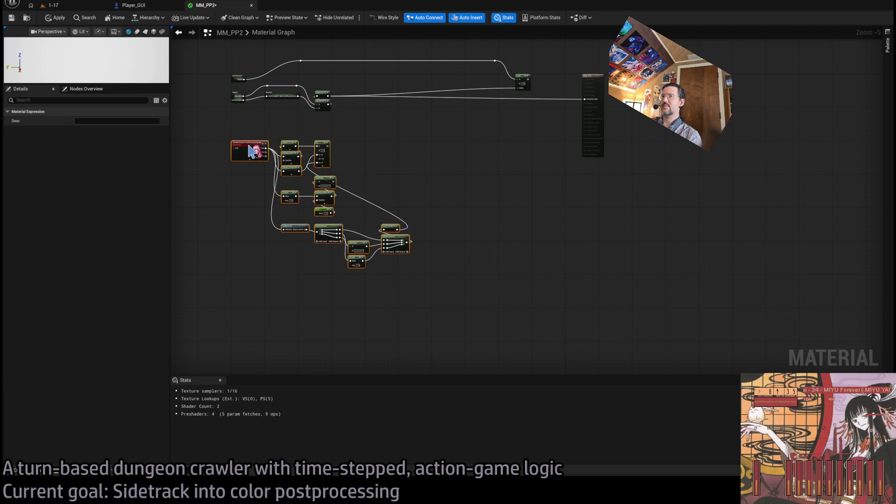
scroll(422, 162, up, 3)
click(521, 243)
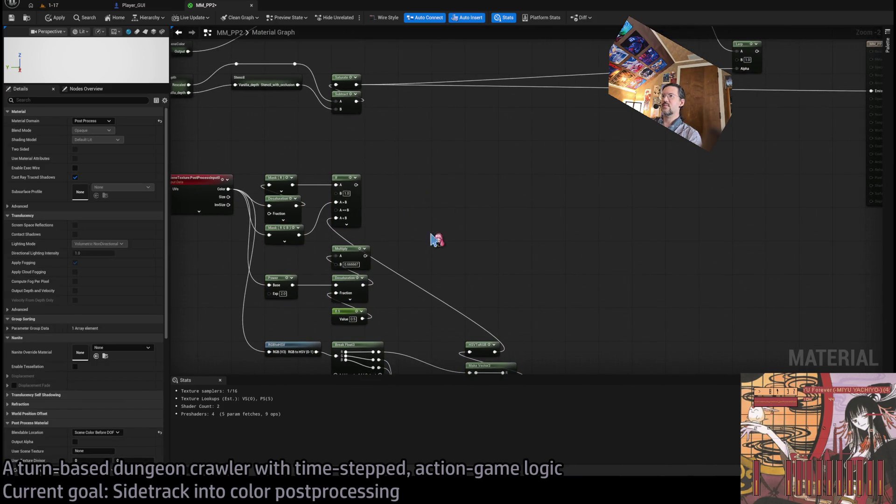
Connect the If node's result to Emissive Color and return to the 1-17 level
drag(430, 234, 440, 202)
mouse_move(370, 174)
mouse_down()
mouse_move(430, 183)
mouse_move(337, 227)
mouse_up()
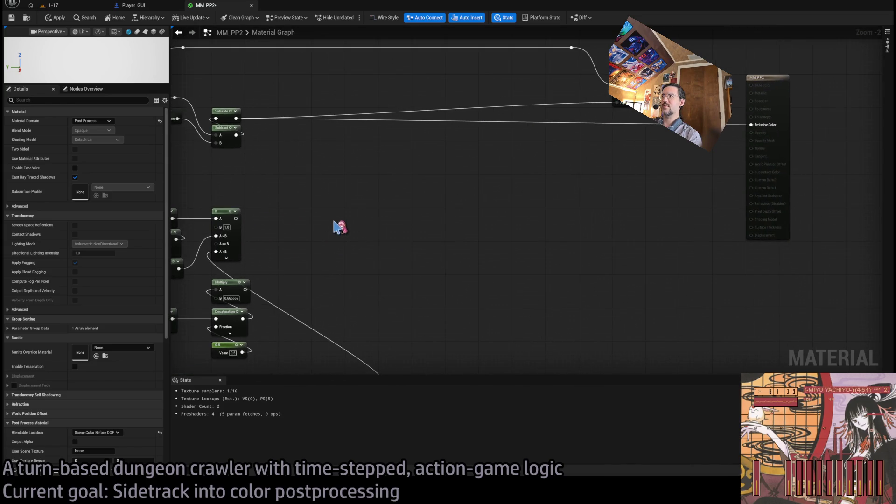
drag(236, 223, 751, 125)
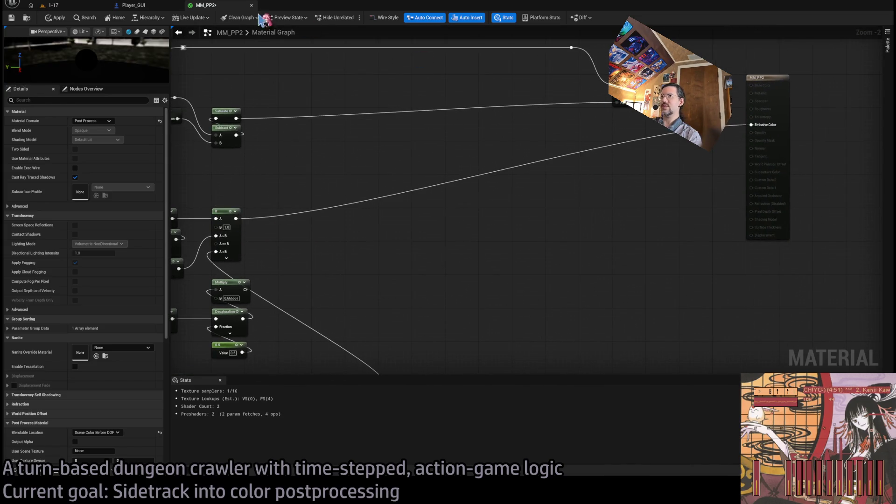
click(68, 8)
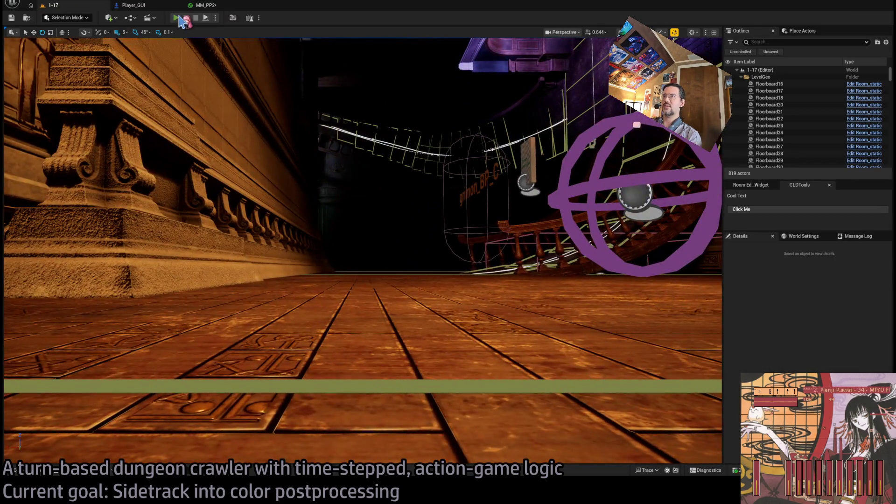
Play the 1-17 level to view the dark sepia result, then return to the MM_PP2 graph
click(177, 18)
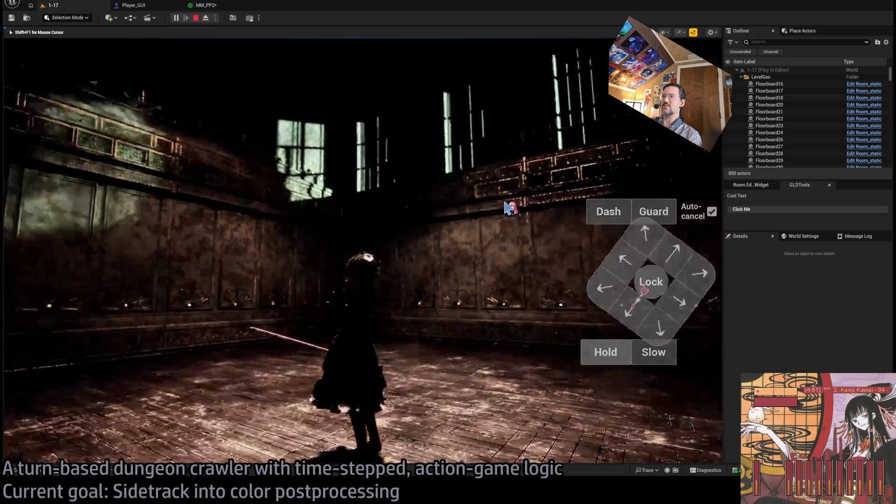
key(ctrl+Tab)
mouse_move(268, 48)
mouse_down()
mouse_move(404, 248)
mouse_move(609, 244)
mouse_move(305, 280)
mouse_up()
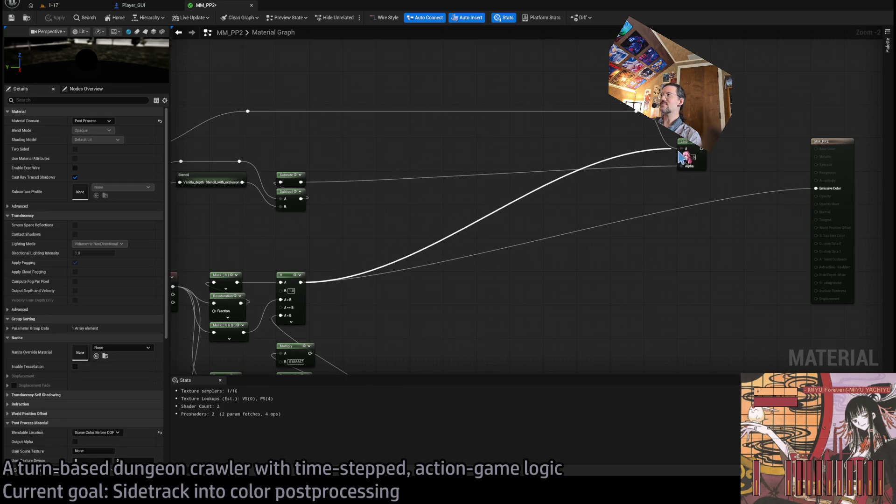
Route the If result into Lerp's B input and the Lerp output into Emissive Color, then apply
drag(679, 157, 682, 157)
drag(824, 189, 821, 189)
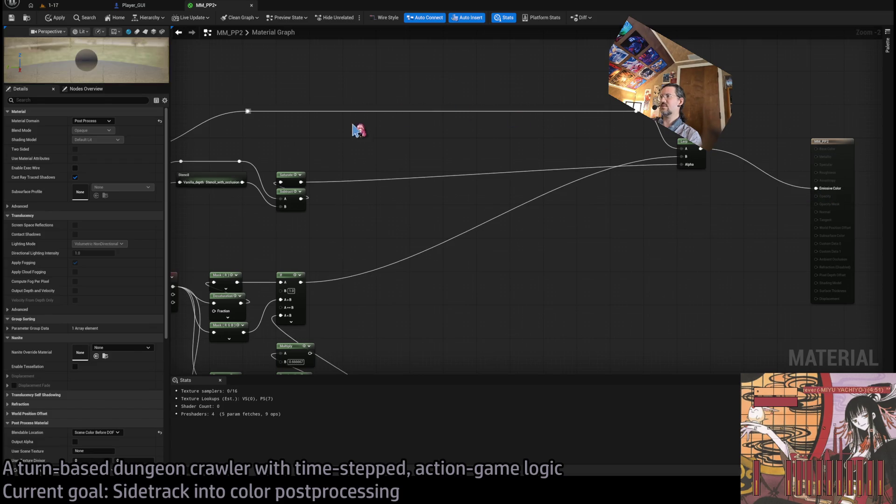
click(62, 6)
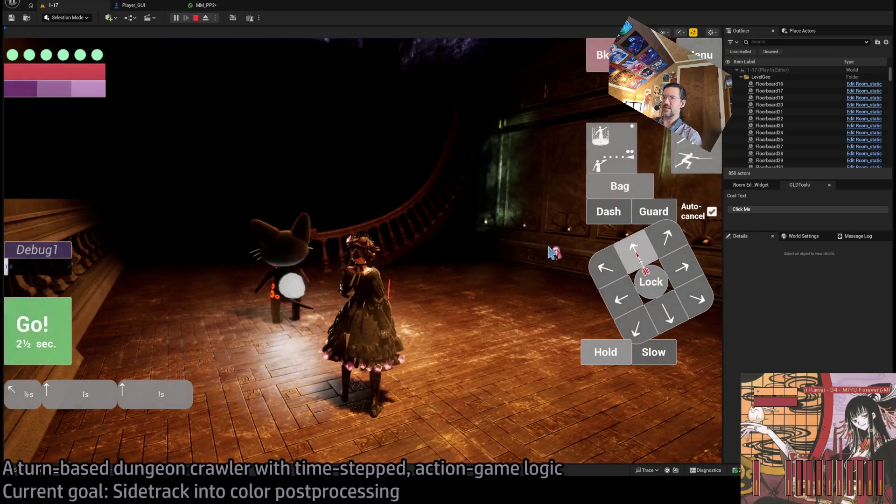
Queue and run several moves in the running game, including a one-second left move
click(342, 281)
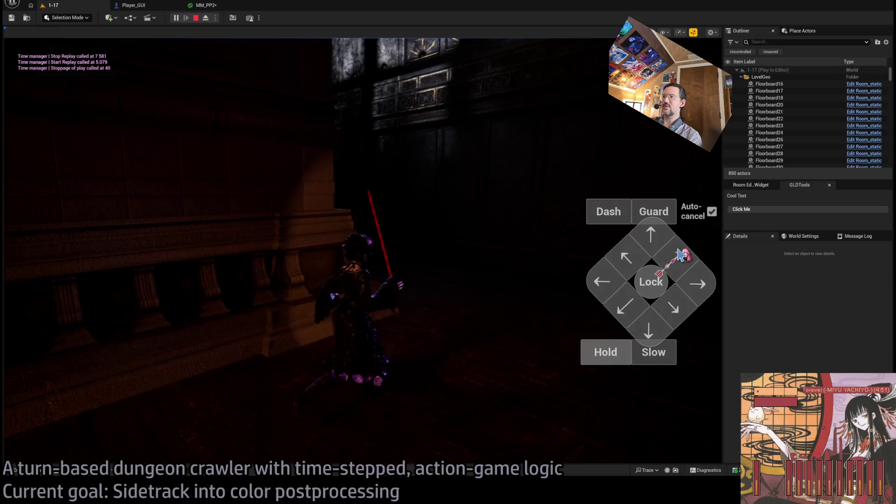
click(651, 233)
click(602, 281)
click(628, 259)
click(385, 274)
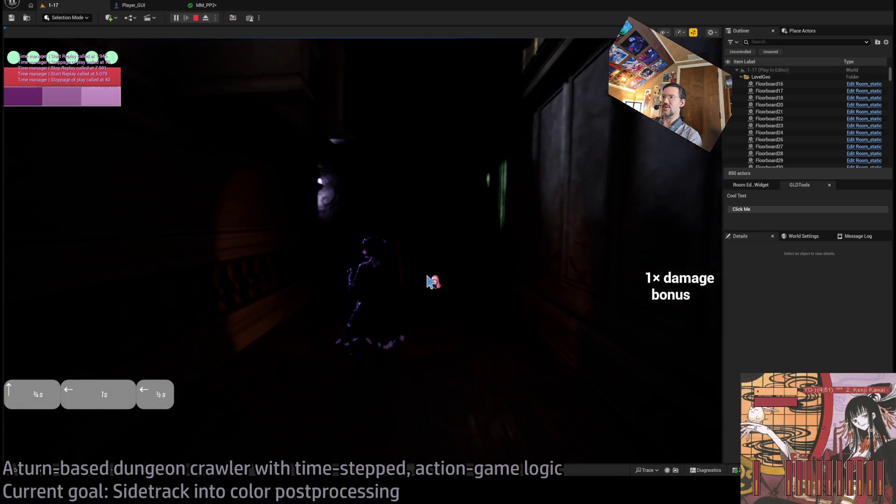
click(617, 269)
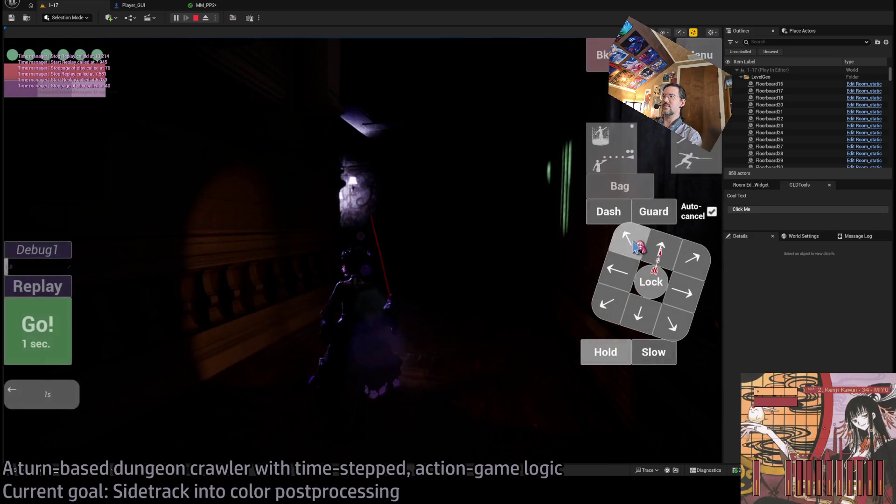
click(607, 304)
click(56, 330)
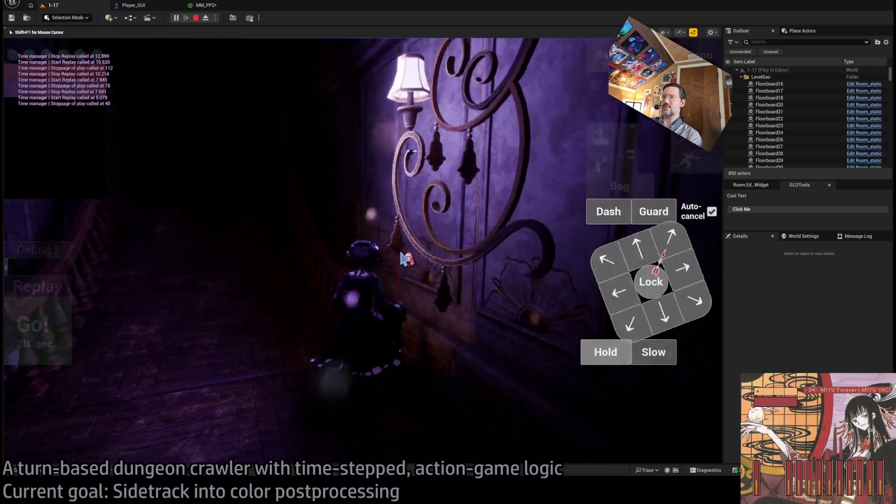
Lengthen the last downward move to 1s and play up-left and upward moves, then reopen MM_PP2
click(607, 251)
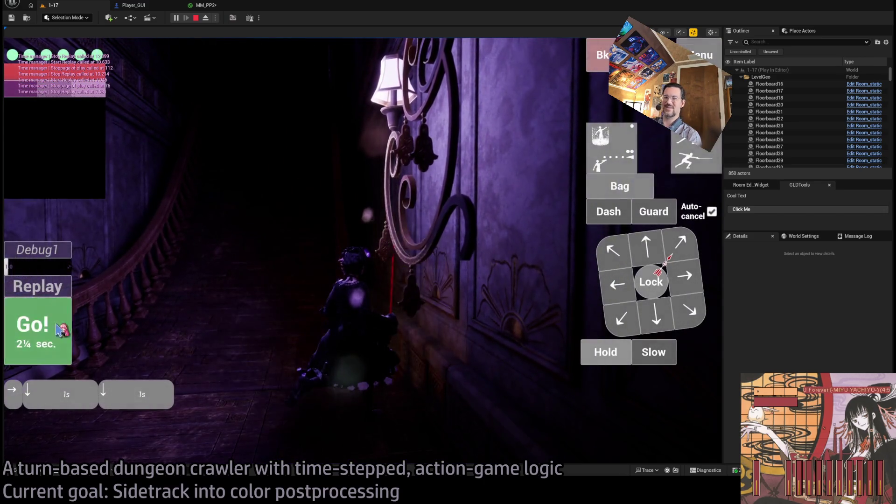
click(45, 327)
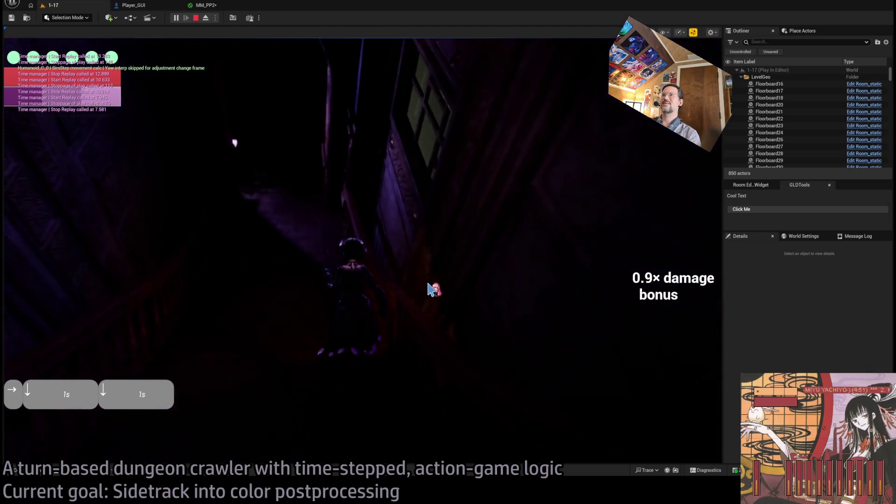
click(617, 263)
click(648, 252)
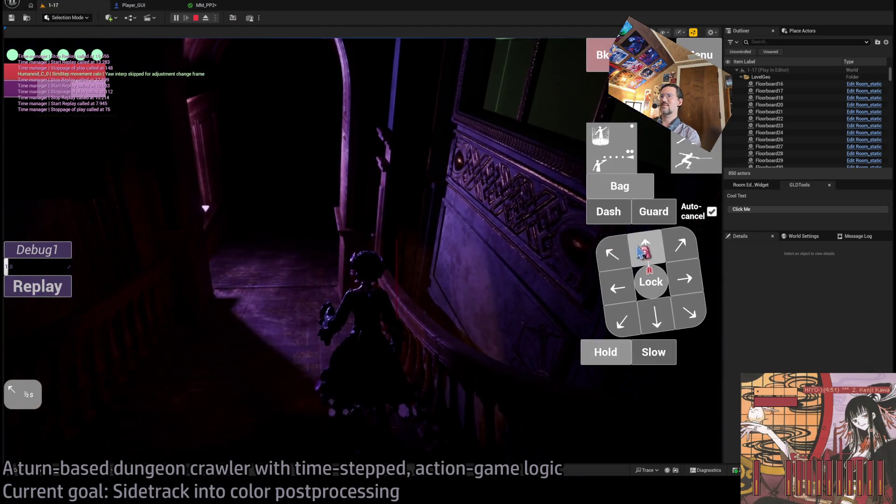
click(653, 253)
click(52, 334)
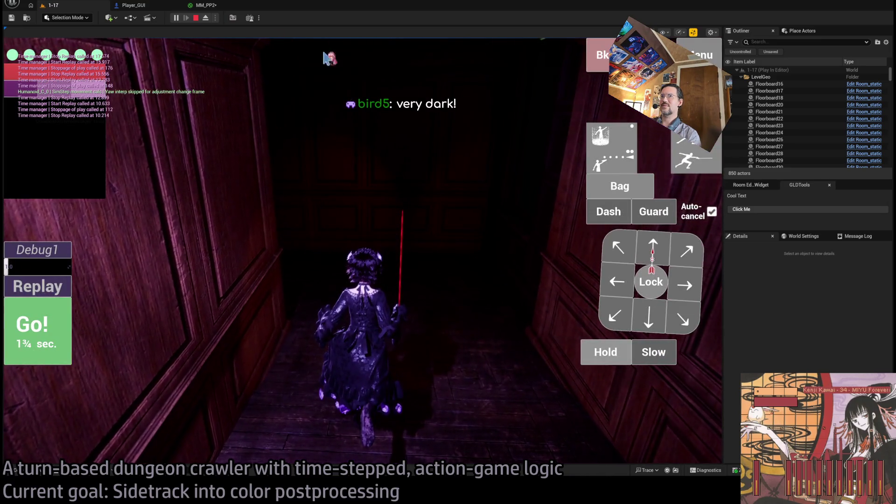
click(216, 6)
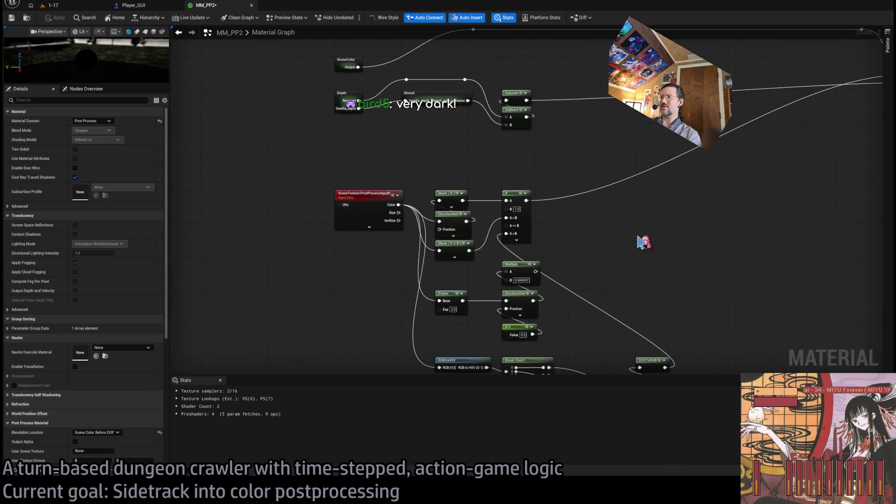
Change the lower Power node's exponent from 3.0 to 2.0 and apply the material
scroll(640, 233, up, 1)
scroll(518, 181, up, 1)
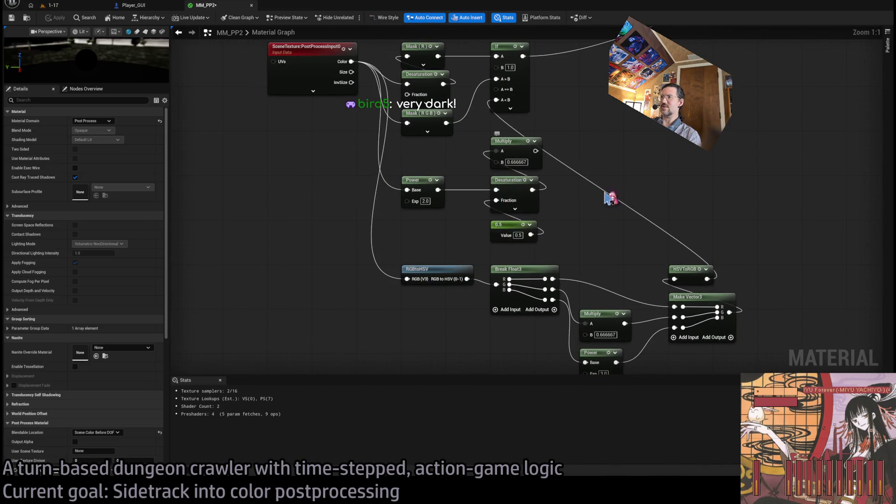
drag(605, 196, 528, 204)
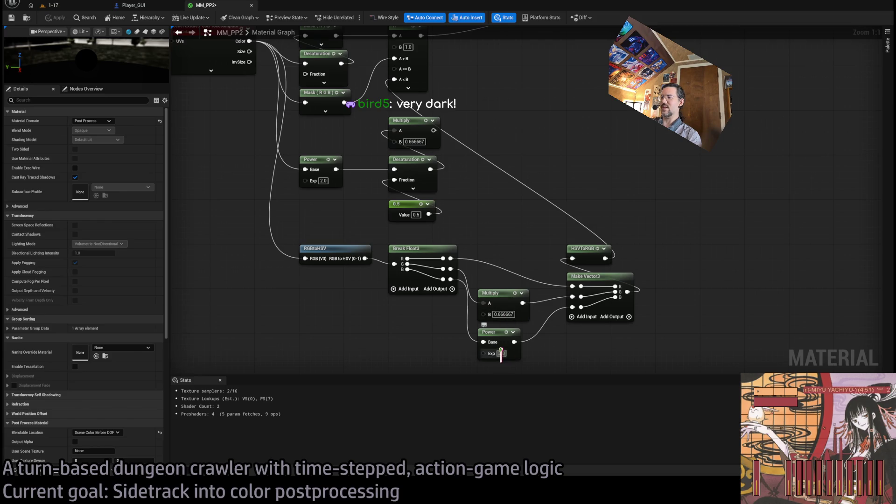
text(2)
key(Return)
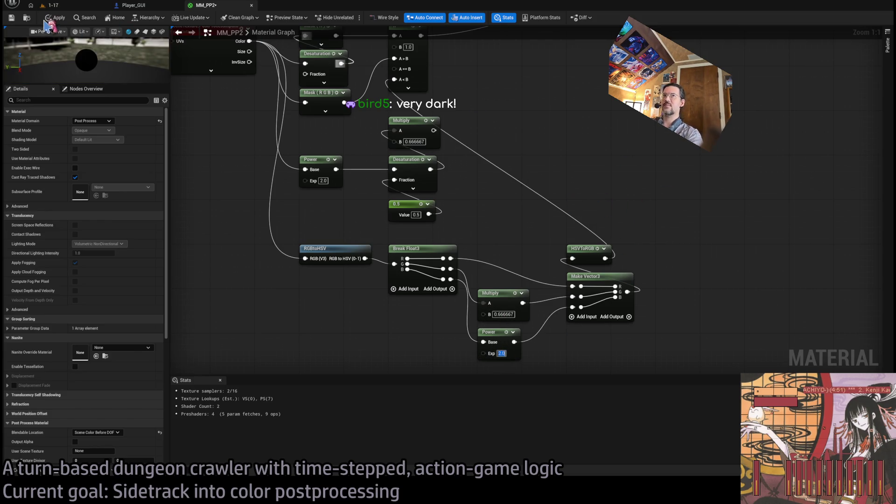
click(73, 5)
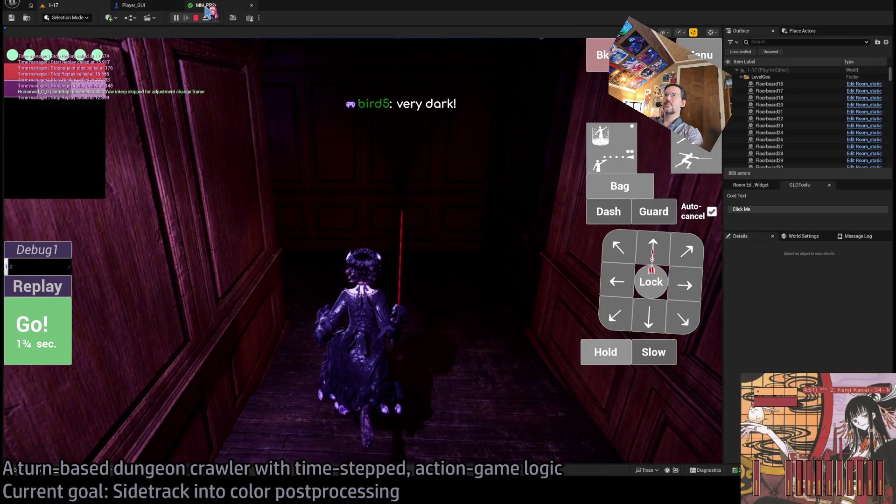
Return to the running 1-17 level and play a few turns, including a half-second hold
click(205, 5)
click(64, 7)
click(488, 214)
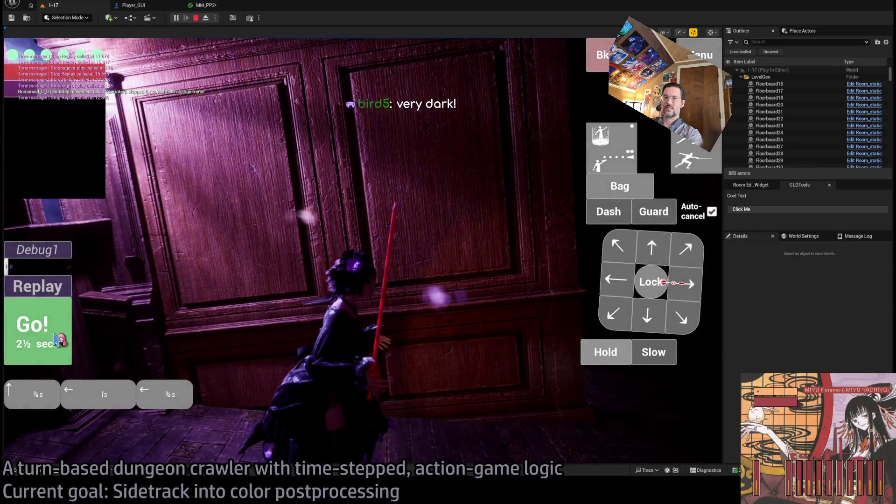
click(427, 280)
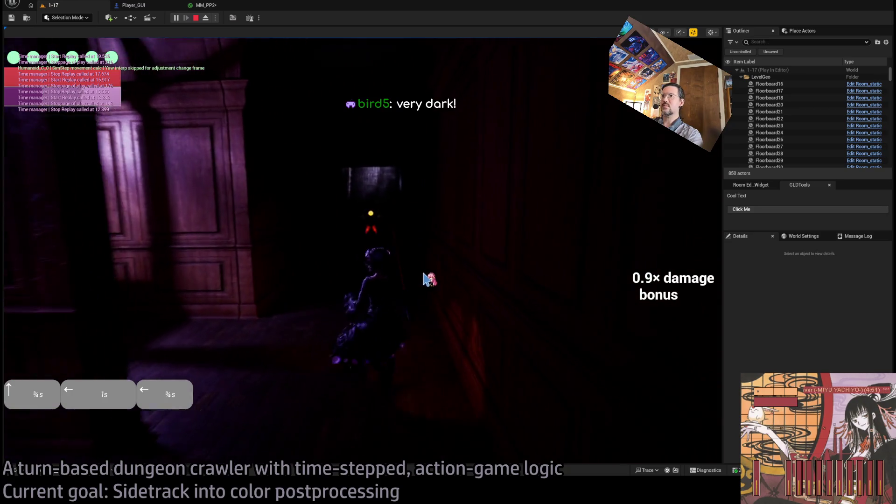
click(457, 275)
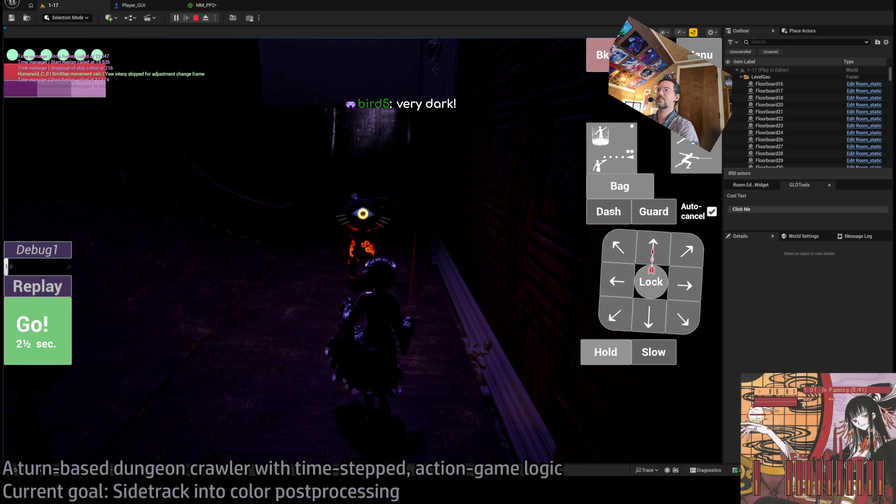
click(675, 257)
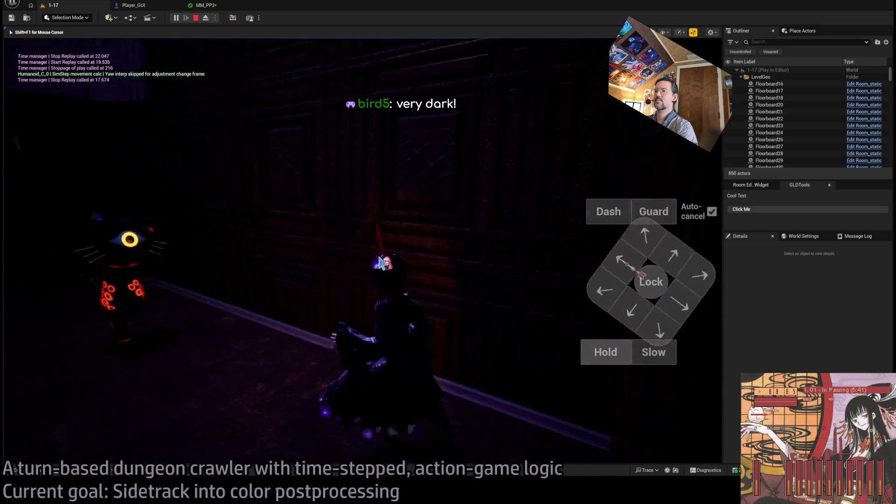
click(603, 348)
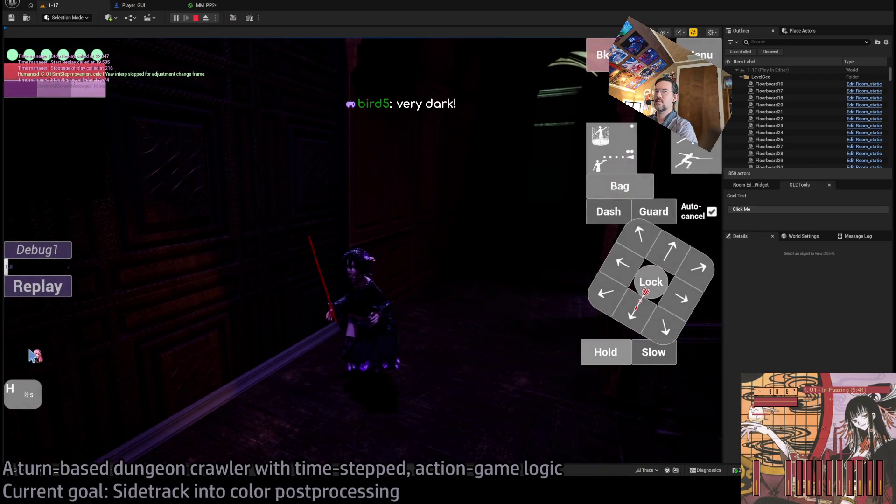
click(600, 357)
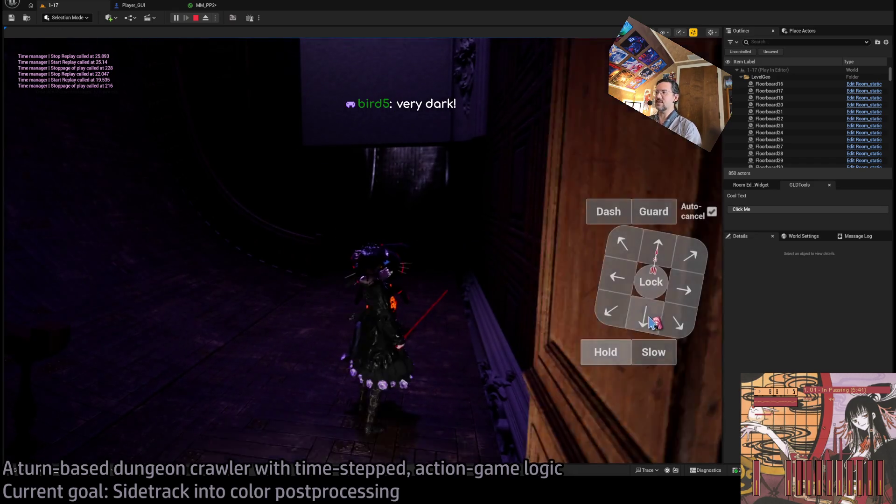
Queue and run two more sets of movement steps in the level
click(629, 252)
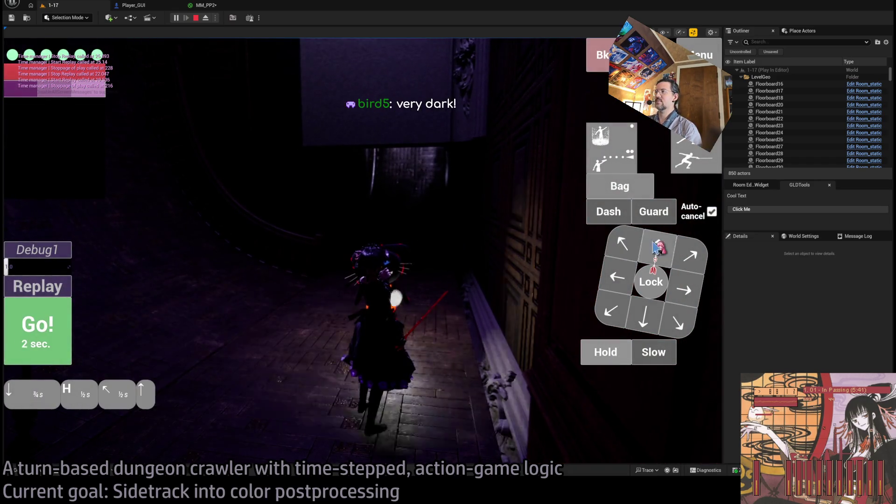
click(658, 247)
click(690, 255)
click(655, 249)
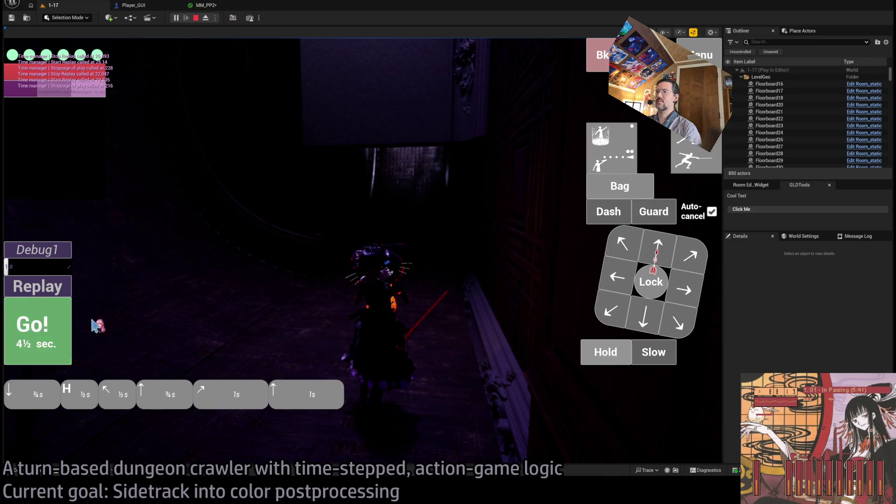
click(51, 329)
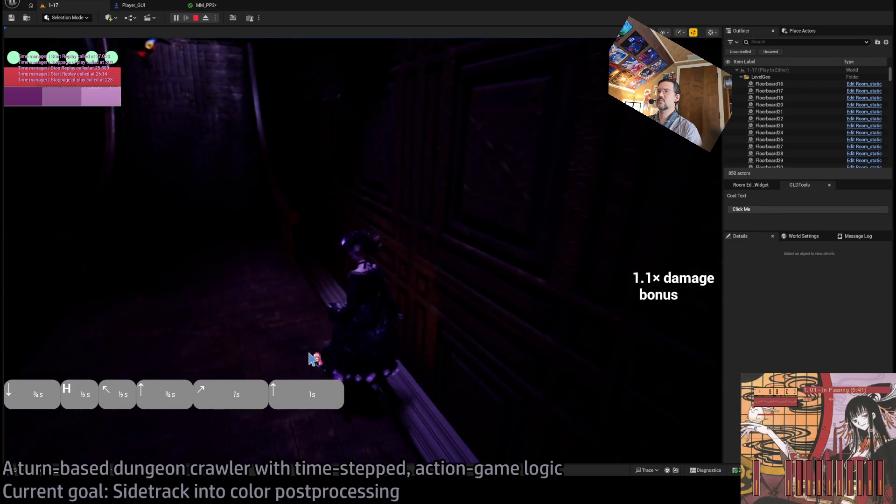
click(612, 267)
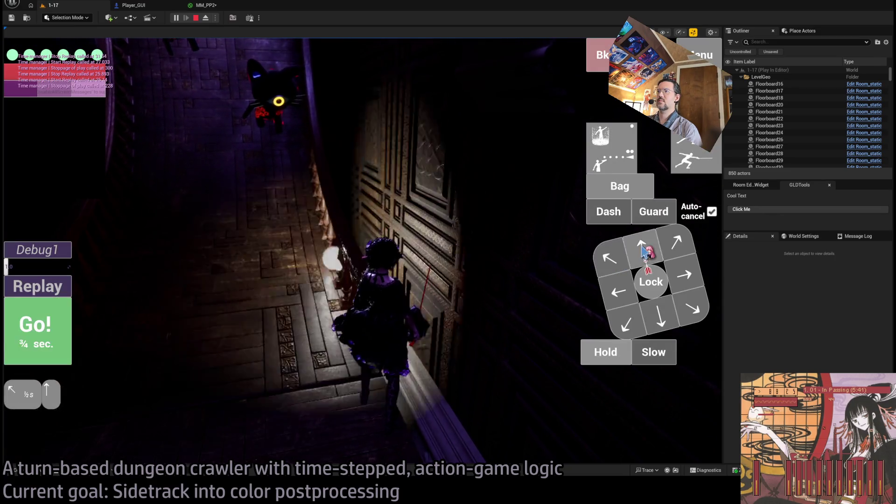
click(642, 247)
click(642, 247)
click(64, 316)
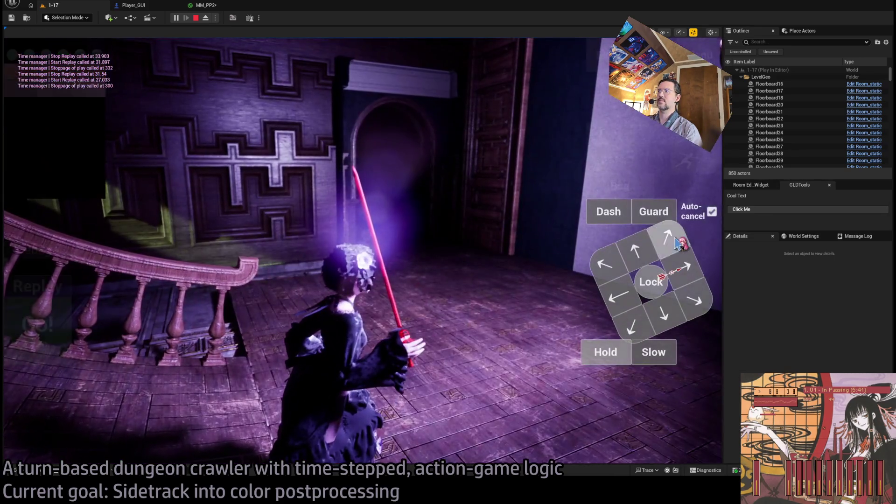
key(q)
click(559, 234)
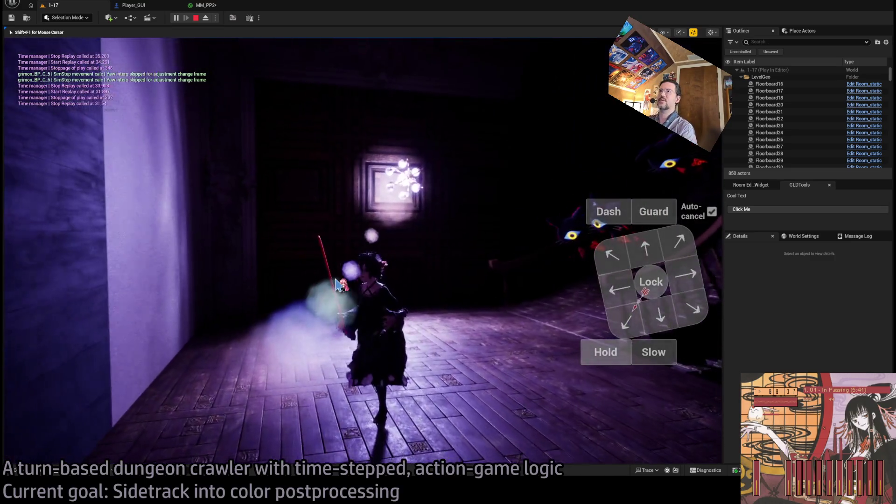
Release the mouse with Shift+F1 and switch back to the MM_PP2 material graph
key(shift+F1)
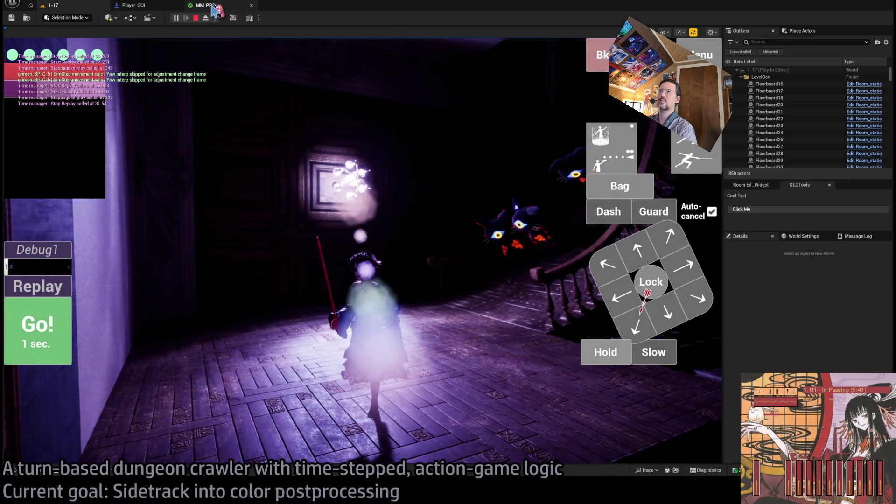
click(206, 5)
click(53, 5)
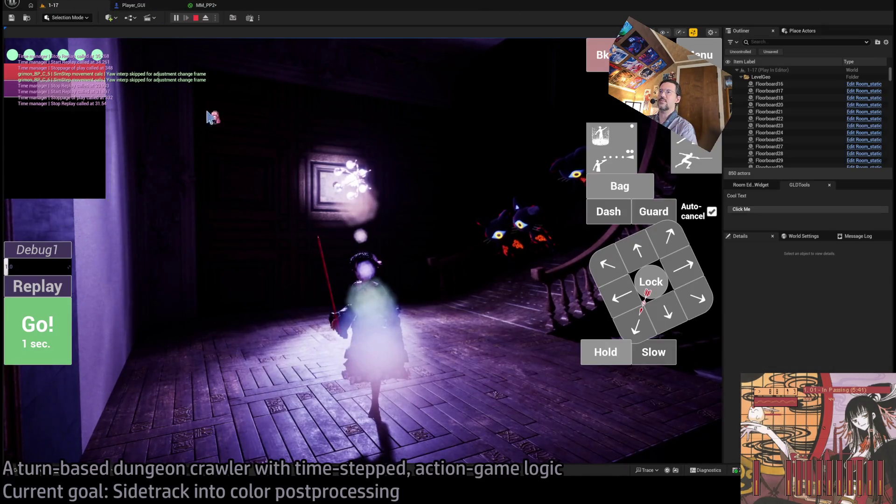
click(211, 117)
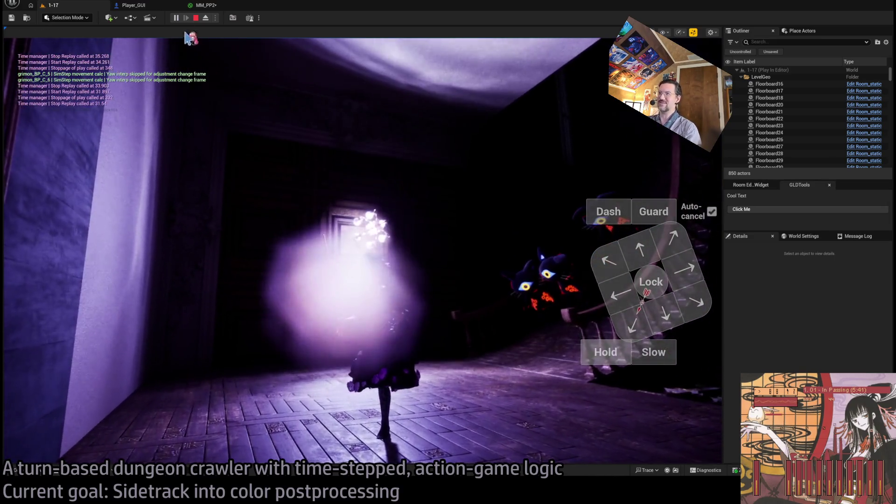
key(shift+F1)
click(206, 5)
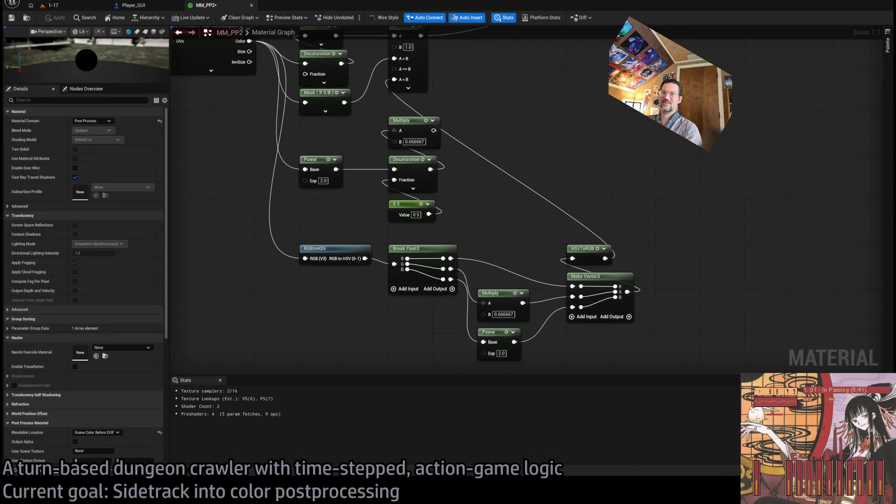
scroll(592, 215, down, 2)
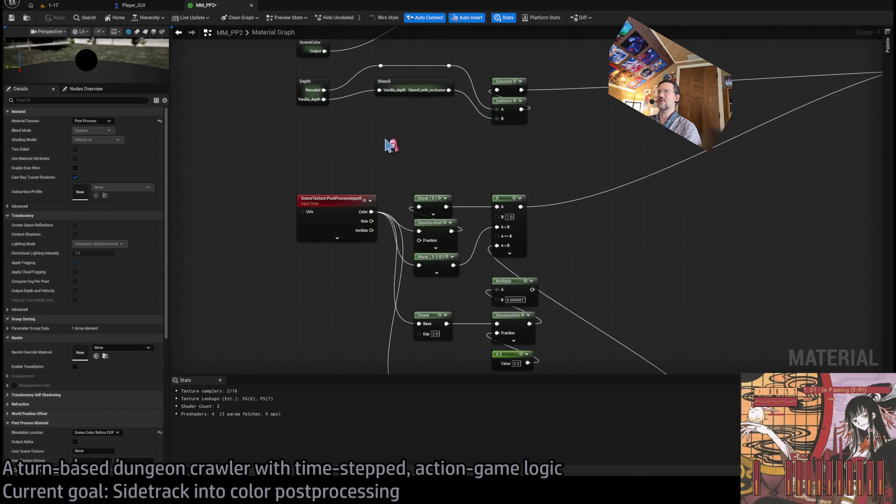
In the Stencil subgraph, move Vanilla_depth top-left and route its wire overhead through a reroute point
scroll(476, 220, up, 2)
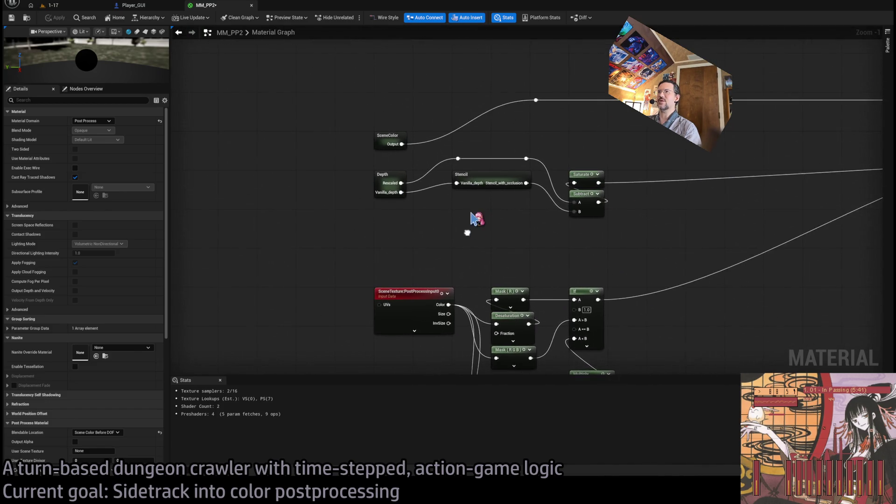
double_click(486, 169)
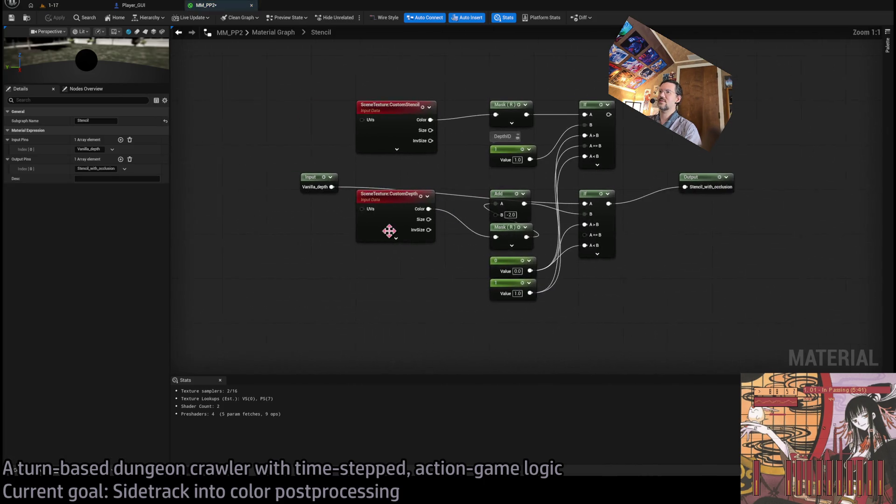
mouse_move(330, 184)
mouse_down()
mouse_move(410, 247)
mouse_move(385, 167)
mouse_move(246, 111)
mouse_up()
double_click(296, 116)
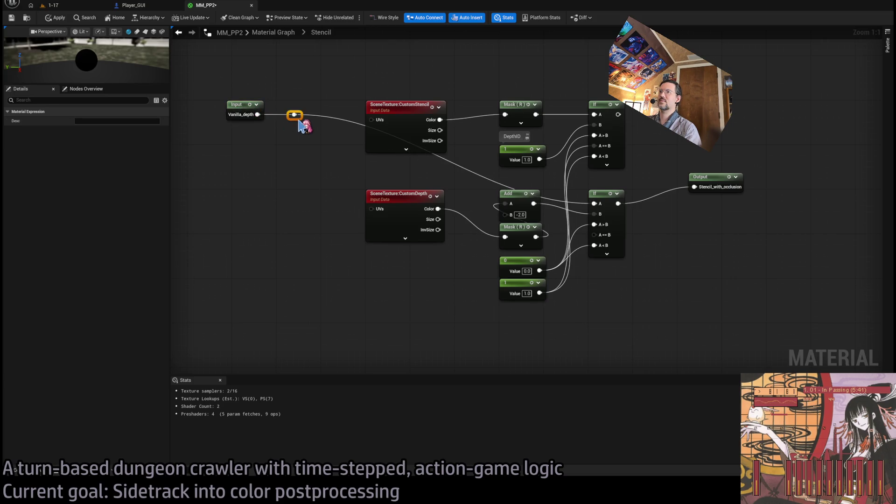
mouse_move(301, 120)
mouse_down()
mouse_move(379, 88)
mouse_move(548, 87)
mouse_up()
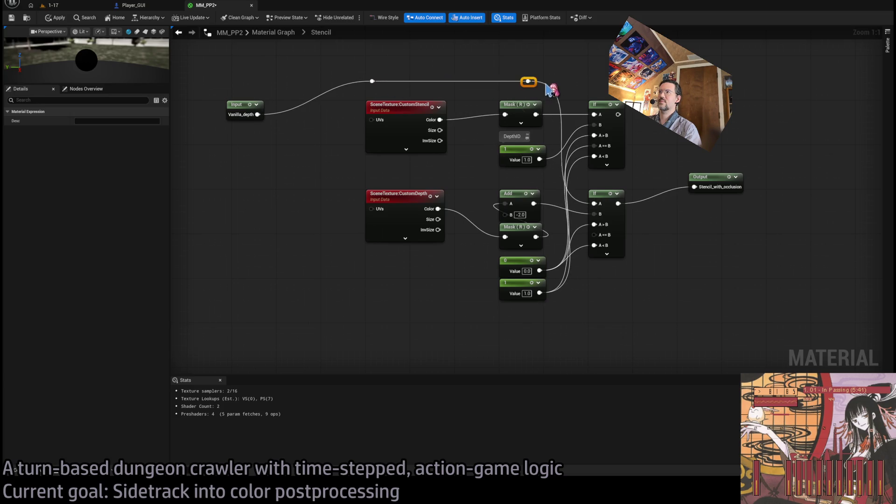
click(589, 68)
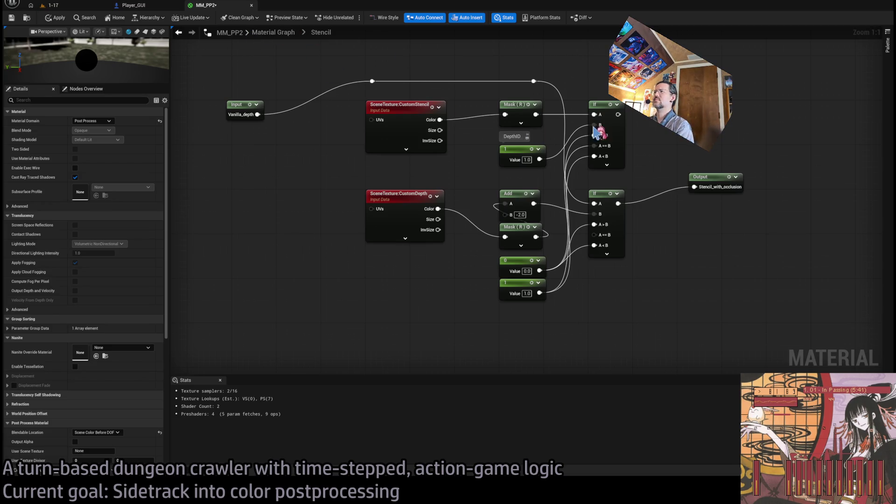
Shift both If nodes and the Output node right, lowering the Output slightly
drag(327, 56, 179, 80)
drag(647, 262, 448, 100)
drag(456, 141, 500, 141)
click(614, 192)
mouse_move(614, 198)
mouse_down()
mouse_move(597, 147)
mouse_move(607, 166)
mouse_move(601, 223)
mouse_move(600, 137)
mouse_up()
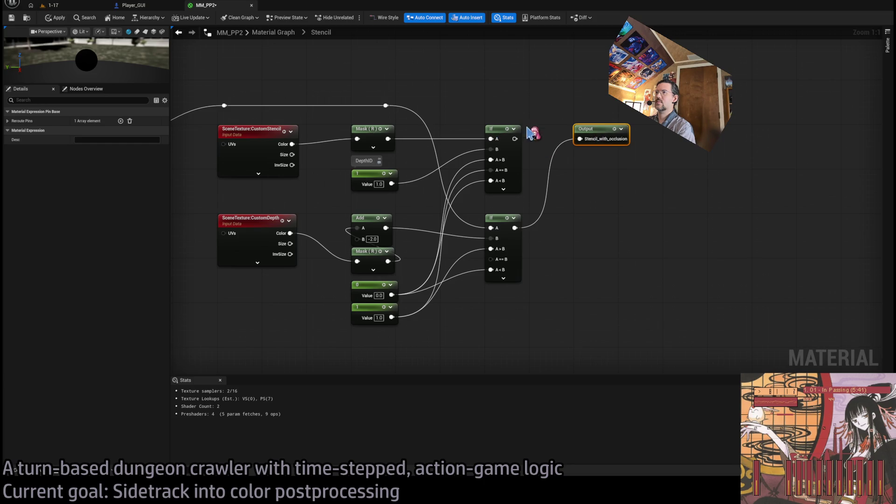
Move the CustomStencil branch nodes down, then shift all subgraph nodes up toward the output
mouse_move(529, 133)
mouse_down()
mouse_move(342, 181)
mouse_move(240, 190)
mouse_up()
mouse_move(335, 227)
mouse_down()
mouse_move(379, 333)
mouse_move(297, 329)
mouse_move(283, 338)
mouse_move(290, 344)
mouse_up()
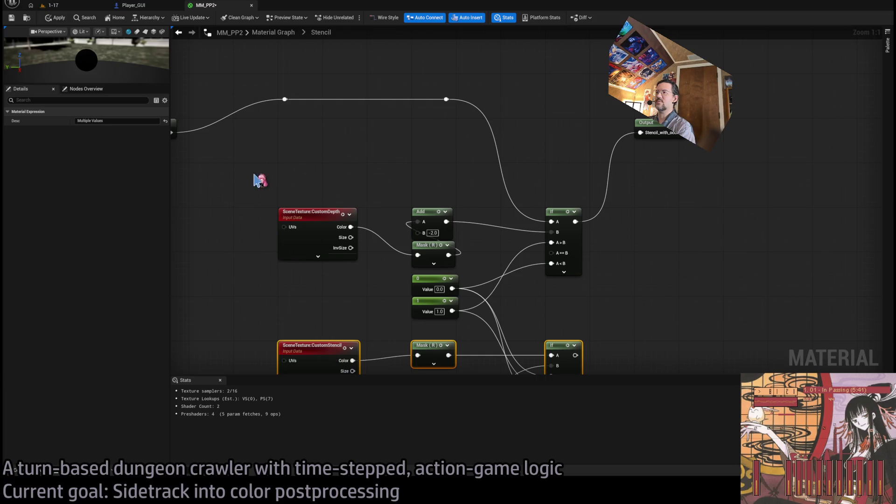
scroll(260, 181, down, 2)
drag(216, 144, 483, 324)
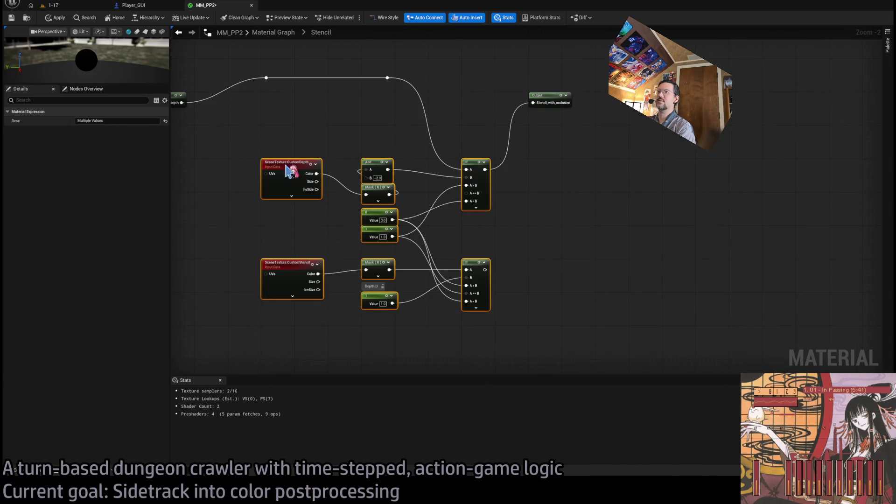
drag(289, 172, 288, 101)
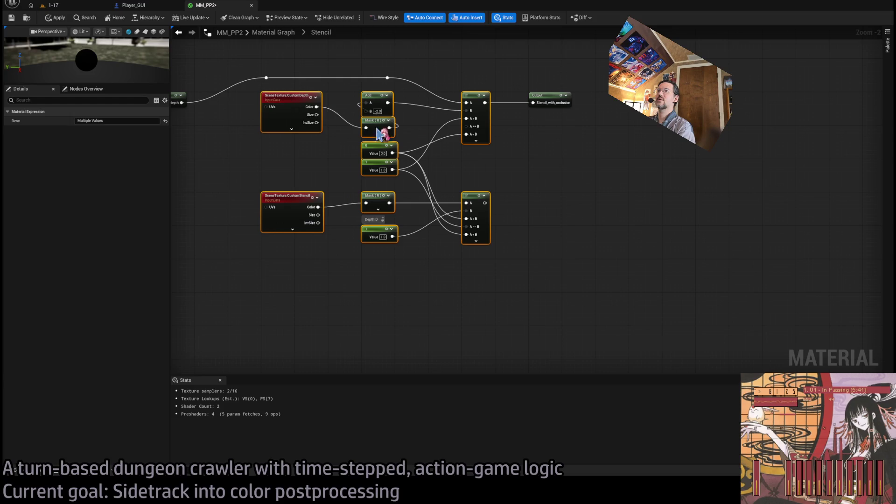
click(486, 187)
scroll(484, 191, up, 2)
drag(484, 116, 586, 94)
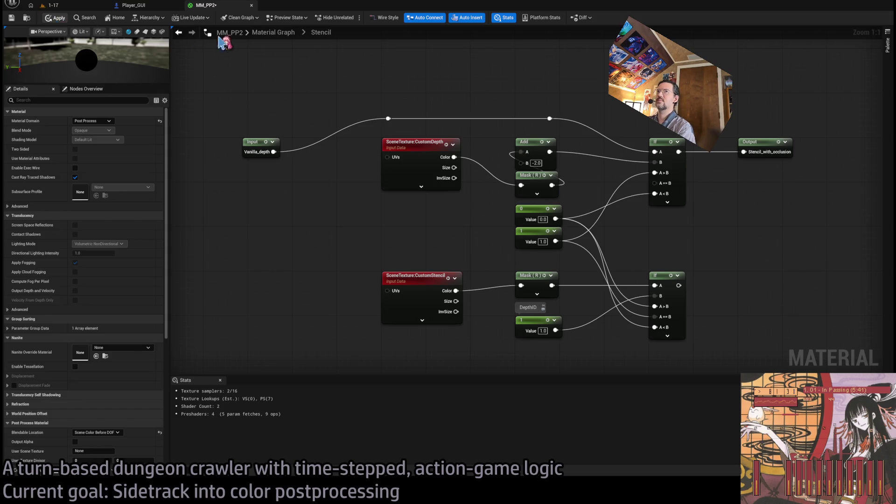
drag(476, 78, 412, 66)
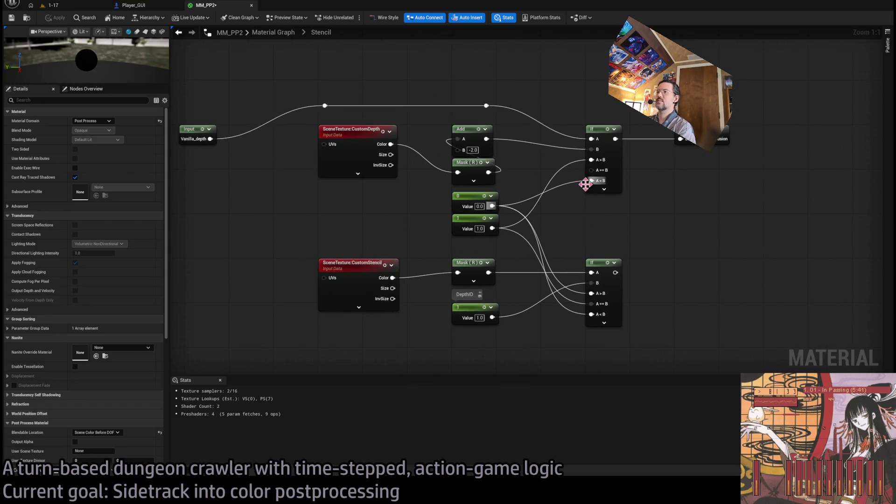
Go back to the main material graph and open the Depth subgraph
click(282, 32)
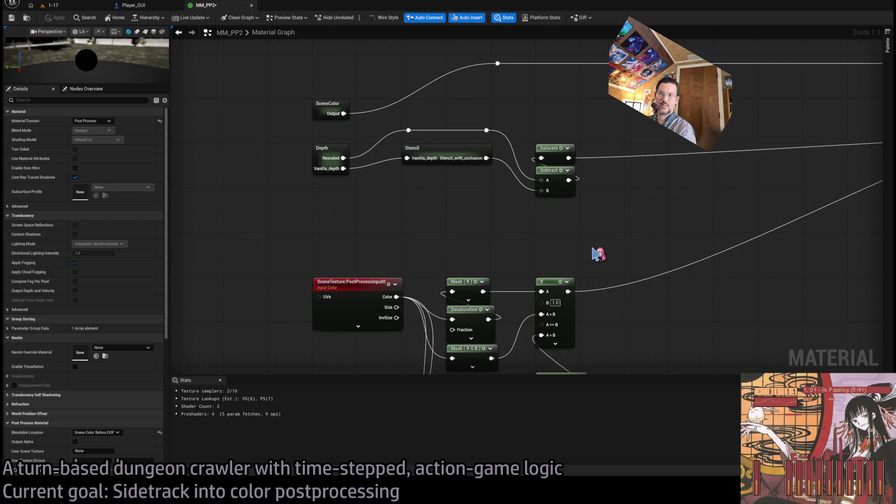
mouse_move(598, 255)
mouse_down()
mouse_move(554, 214)
mouse_move(596, 86)
mouse_up()
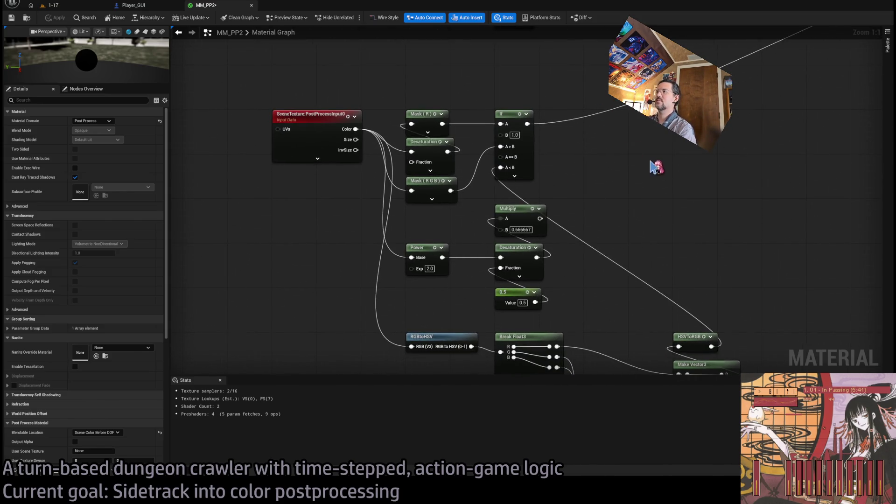
drag(656, 167, 618, 188)
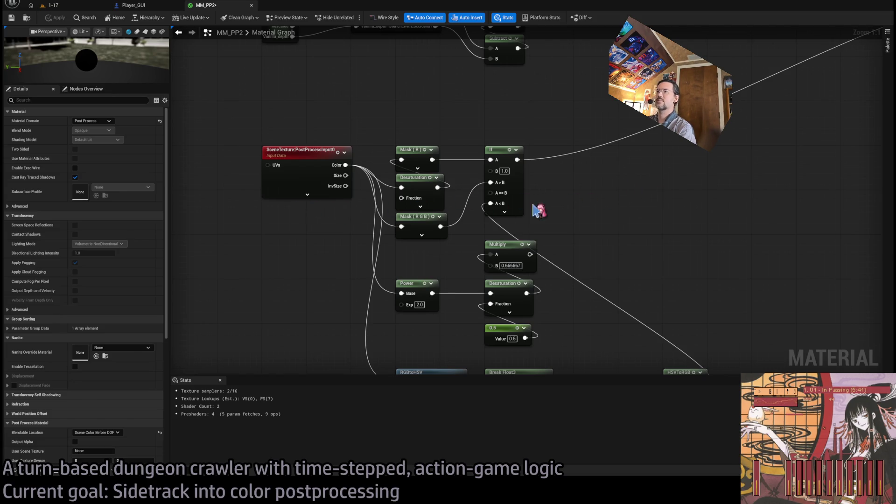
mouse_move(539, 211)
mouse_down()
mouse_move(595, 74)
mouse_move(572, 112)
mouse_move(610, 246)
mouse_up()
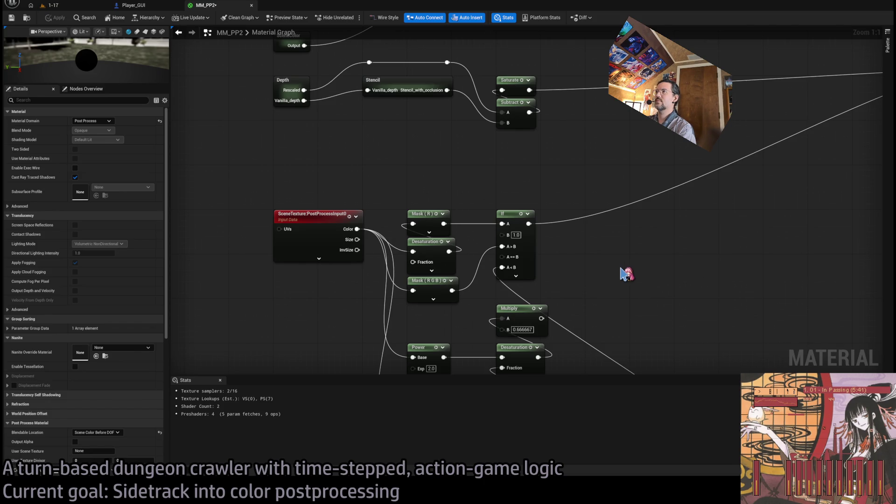
drag(298, 101, 468, 230)
double_click(452, 210)
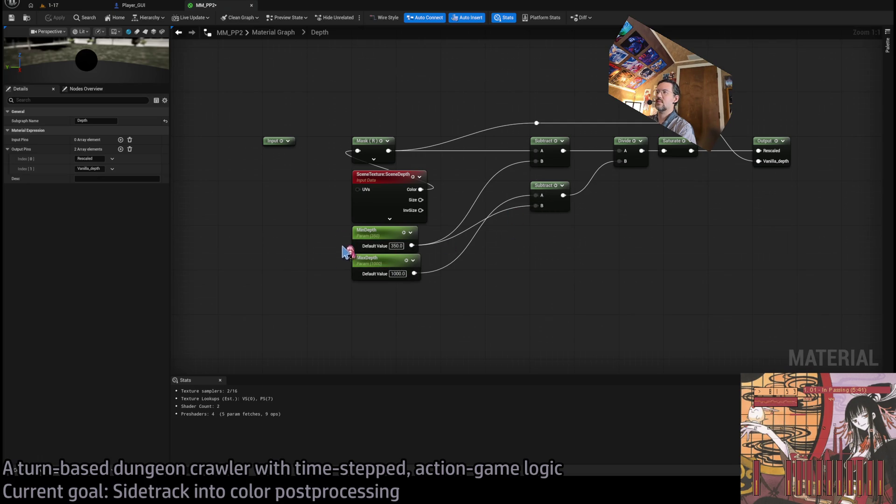
Add Min_depth and Max_depth pins to the Depth subgraph's Input node
click(279, 141)
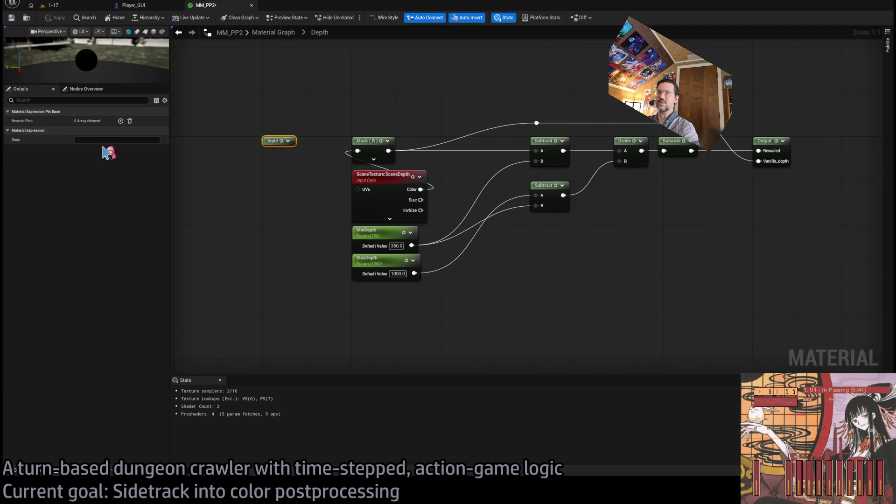
click(121, 121)
click(121, 121)
text(Min_depth)
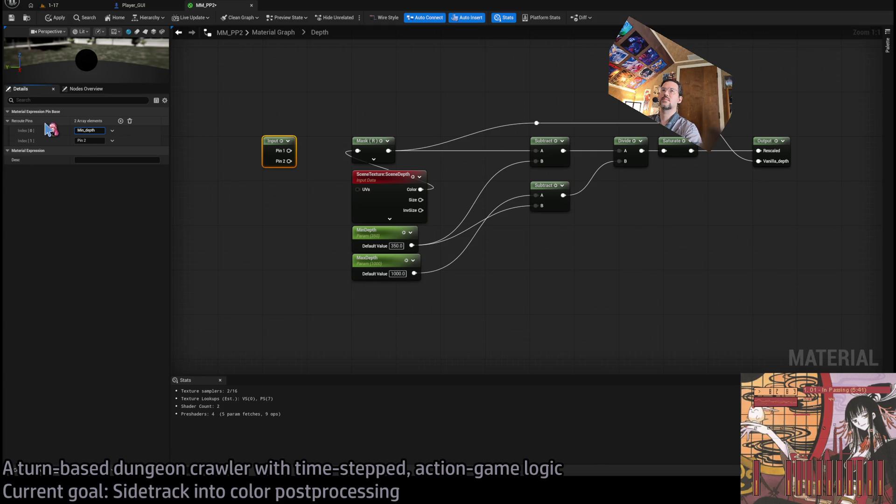
key(Tab)
text(Max_dept)
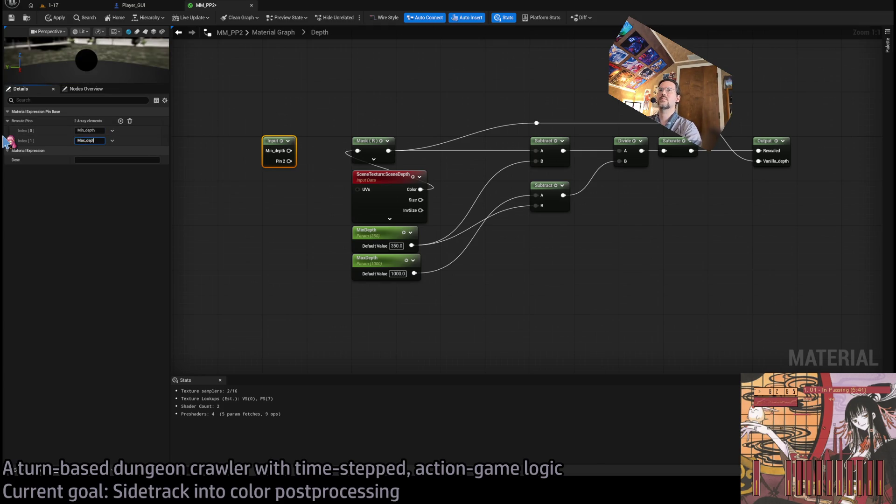
text(h)
key(Return)
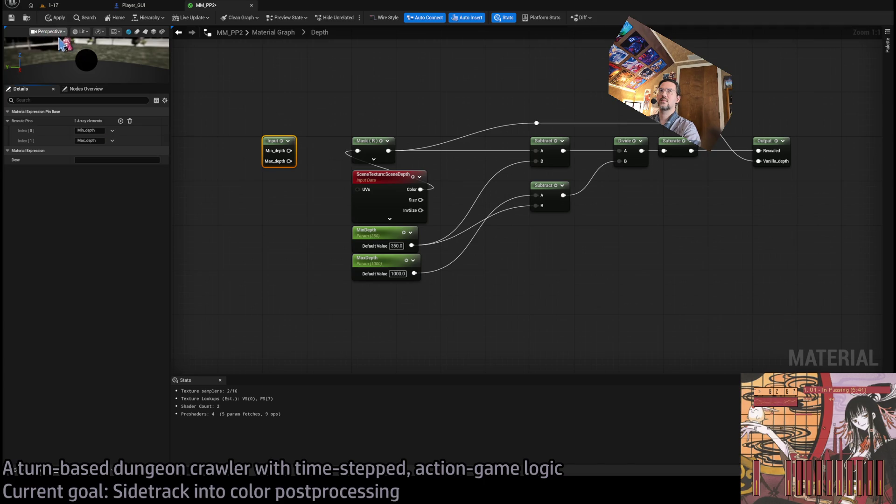
drag(322, 234, 390, 299)
click(307, 177)
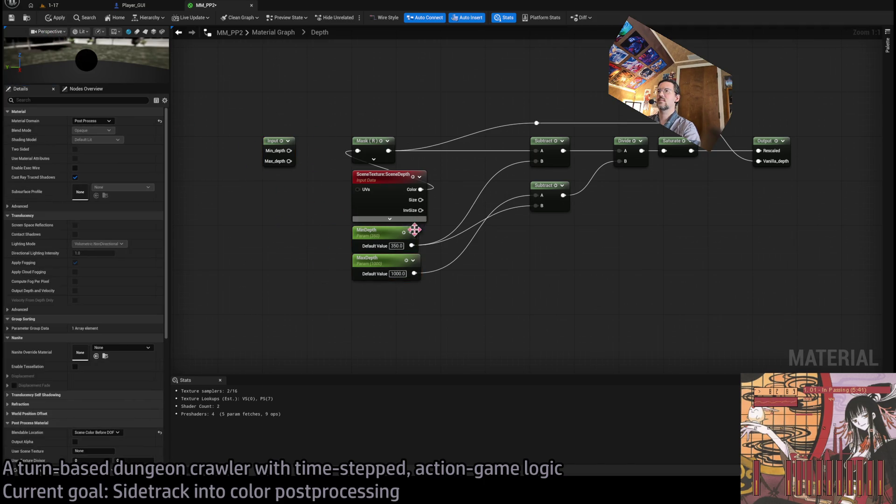
Move MinDepth's wires onto the Min_depth input, routed through two reroutes above the Mask node
mouse_move(411, 246)
mouse_down()
mouse_move(440, 233)
mouse_move(454, 202)
mouse_move(310, 154)
mouse_move(291, 157)
mouse_up()
double_click(442, 151)
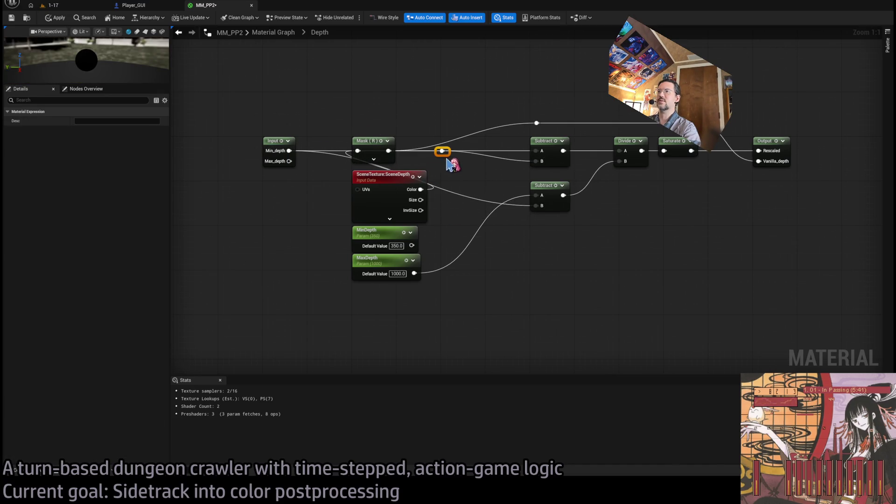
drag(450, 157, 365, 129)
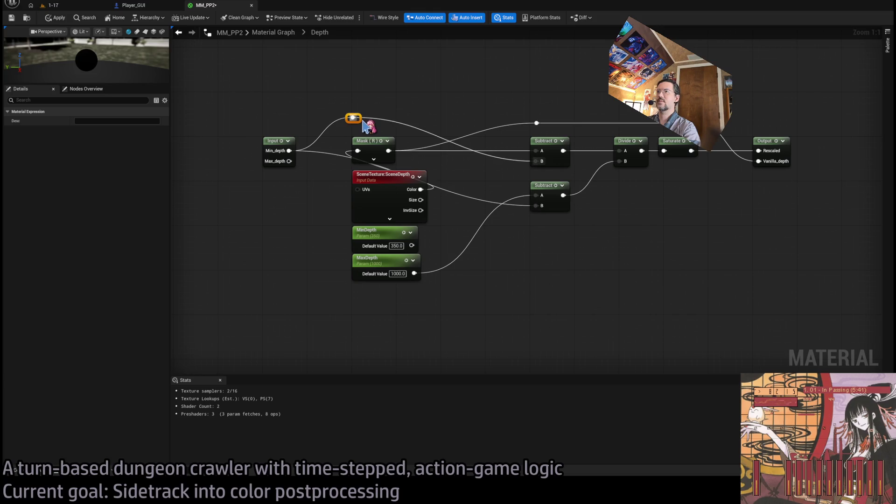
double_click(381, 118)
click(397, 124)
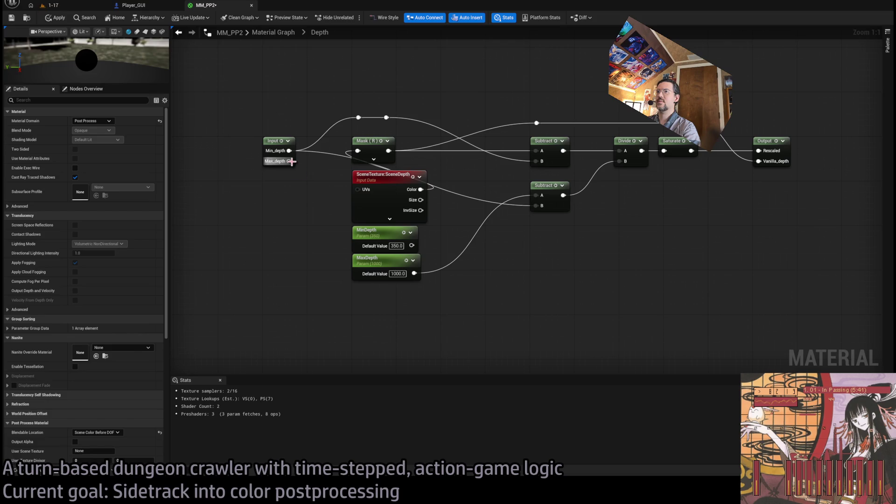
Wire Max_depth into the lower Subtract's B input via two reroutes above the Mask node
drag(290, 161, 358, 189)
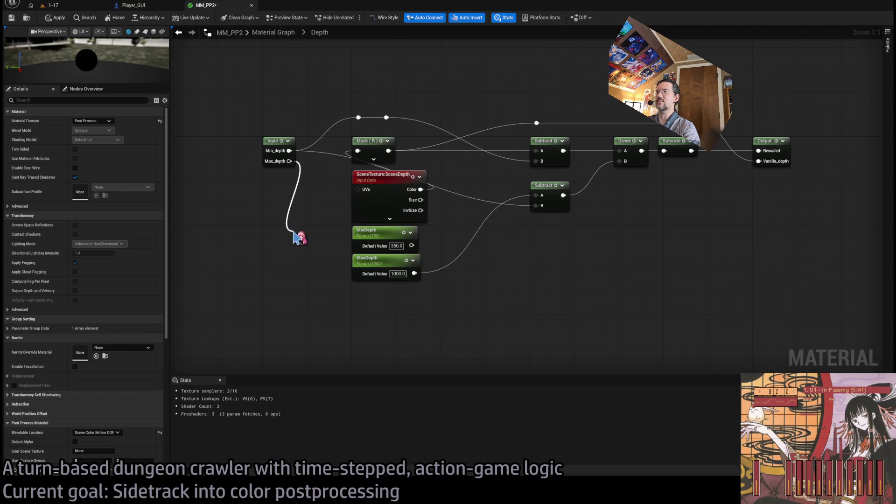
drag(387, 119, 461, 178)
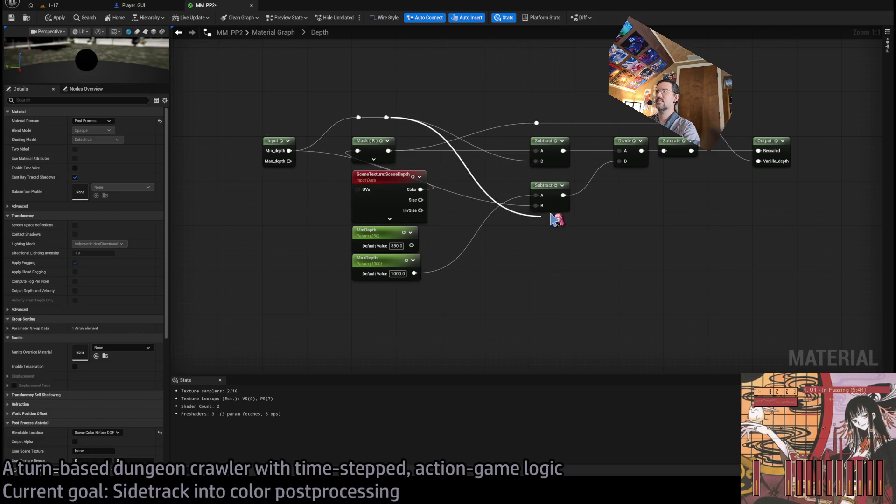
drag(533, 211, 534, 208)
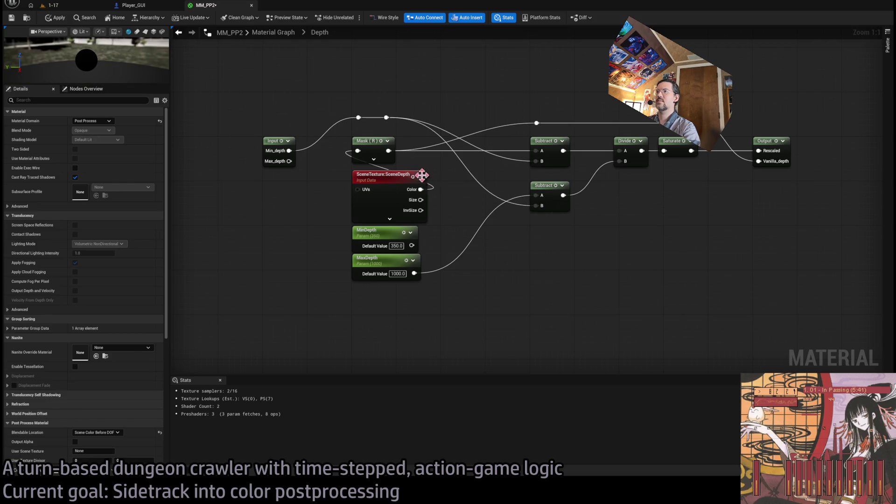
alt+click(413, 273)
double_click(314, 157)
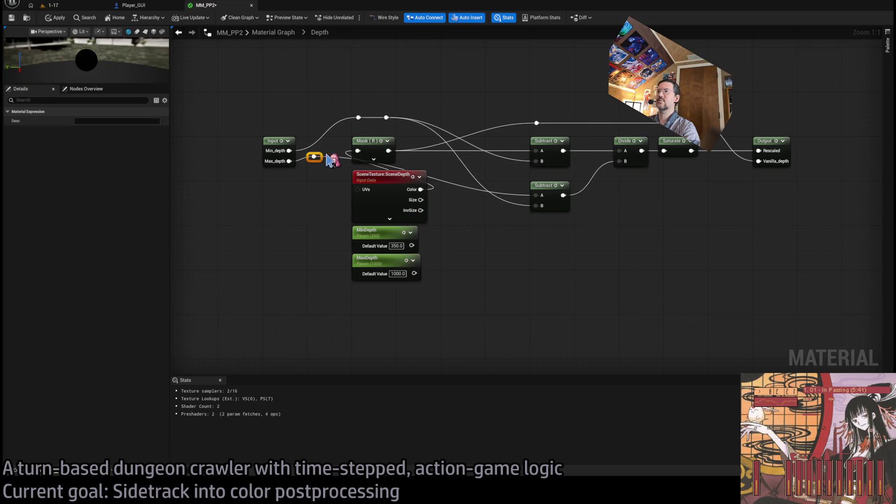
drag(314, 156, 370, 123)
double_click(386, 124)
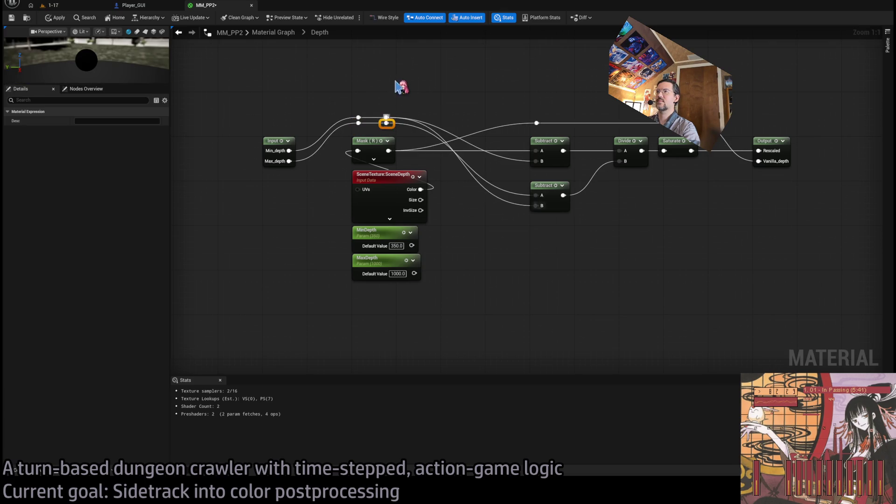
click(429, 128)
Cut the MinDepth and MaxDepth parameters out of the subgraph and return to the main graph
drag(469, 249, 394, 282)
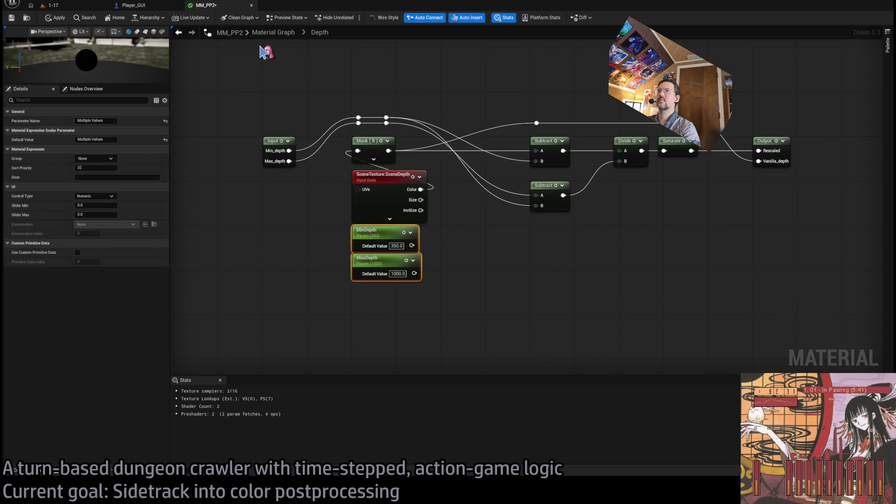
key(ctrl+x)
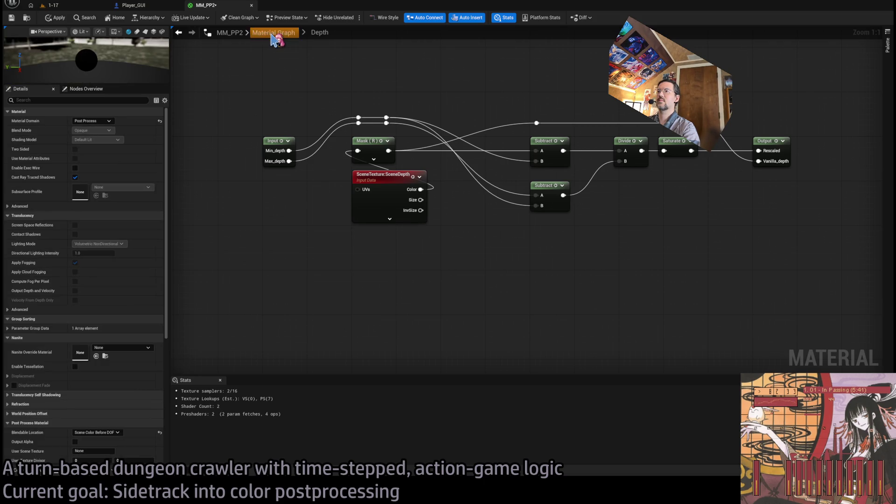
click(273, 33)
Paste MinDepth and MaxDepth, wire them into Depth's inputs, set MinDepth to 500, and apply
key(ctrl+v)
mouse_move(252, 212)
mouse_down()
mouse_move(411, 252)
mouse_move(378, 224)
mouse_move(395, 246)
mouse_up()
mouse_move(386, 294)
mouse_down()
mouse_move(311, 129)
mouse_move(437, 136)
mouse_up()
scroll(369, 127, up, 1)
click(368, 127)
mouse_move(423, 140)
mouse_down()
mouse_move(429, 146)
mouse_move(347, 164)
mouse_up()
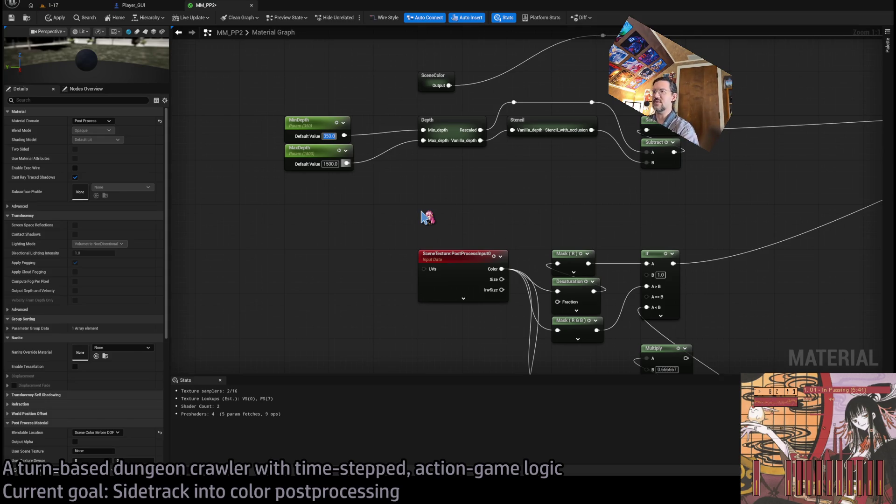
text(500)
key(Return)
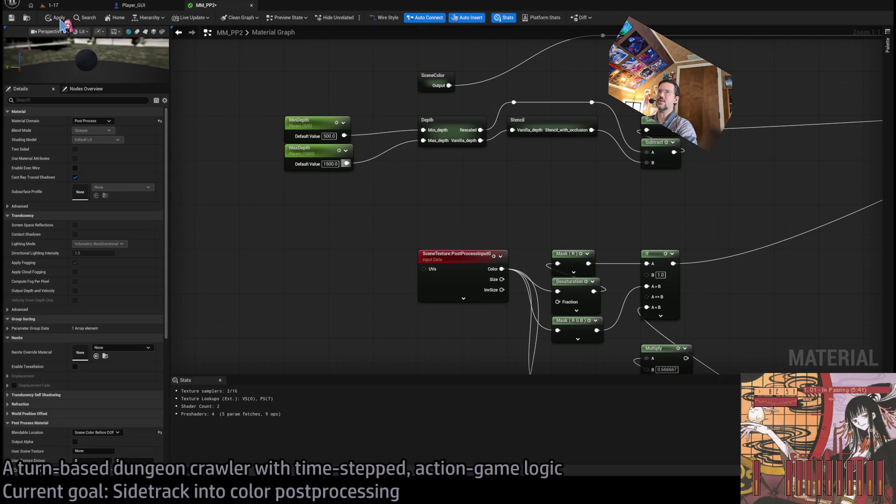
click(60, 21)
In the running 1-17 level, turn toward the arched doorway and play turns with queued moves
click(51, 5)
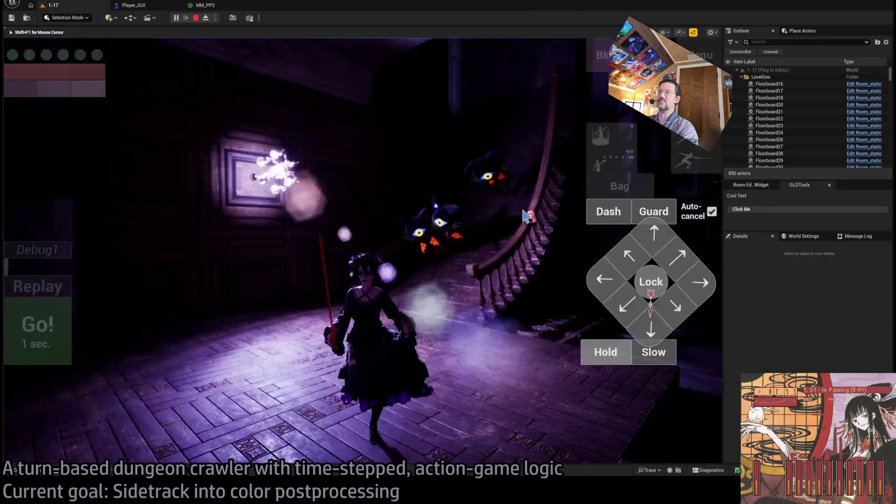
key(w)
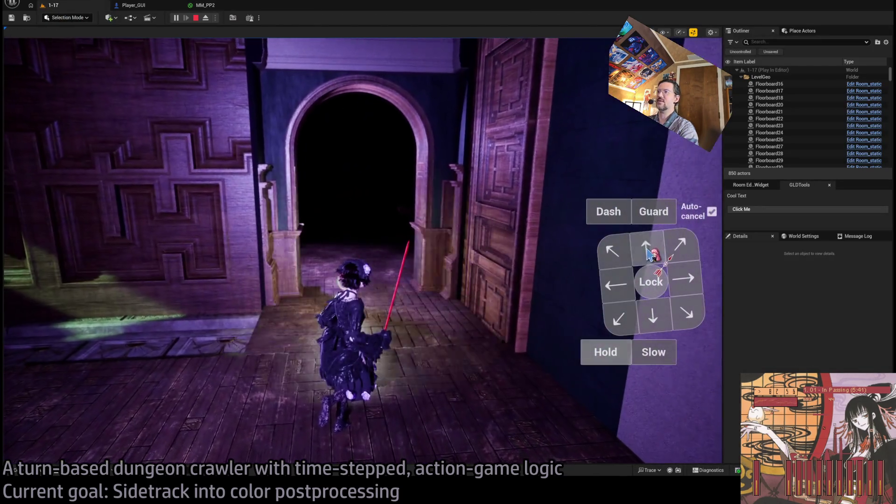
click(650, 248)
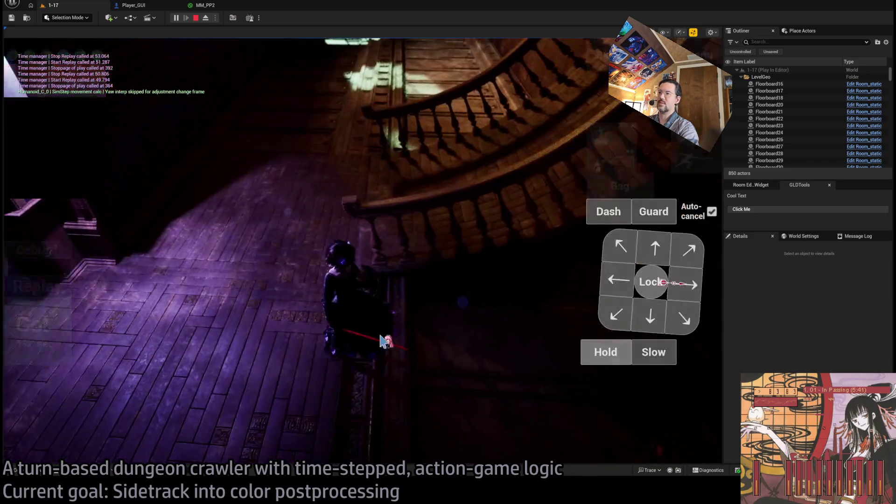
click(686, 250)
click(684, 294)
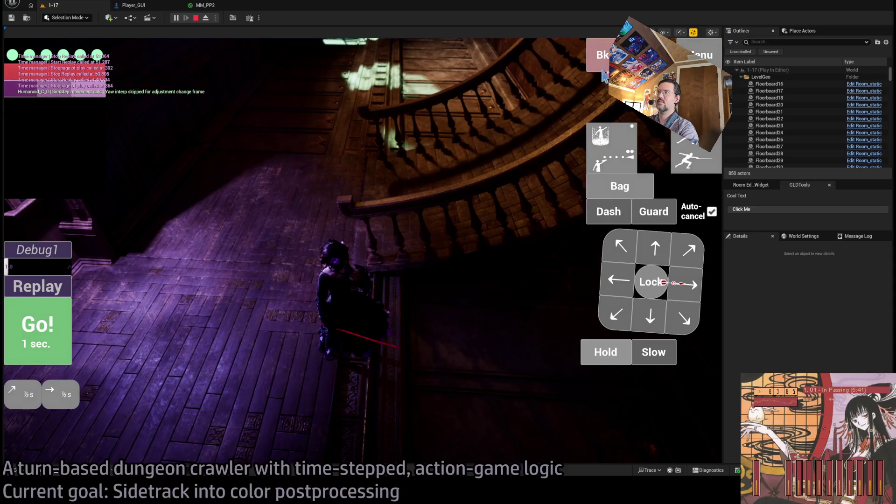
click(650, 316)
click(650, 316)
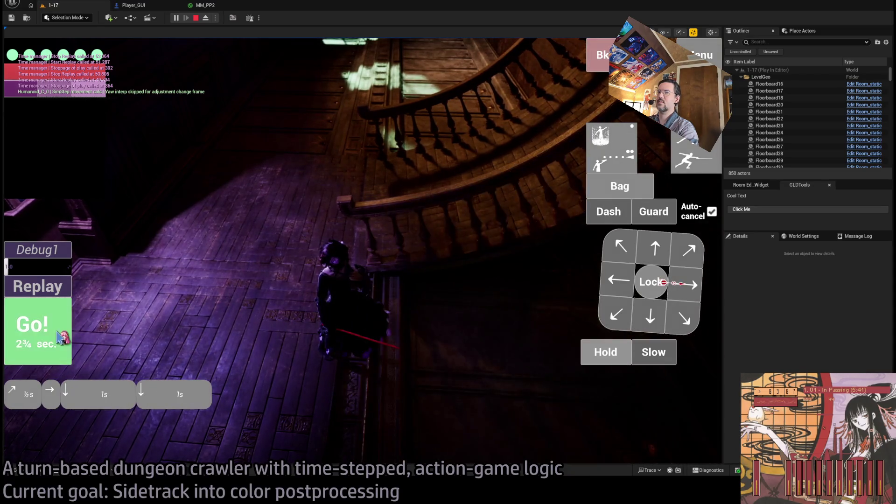
key(space)
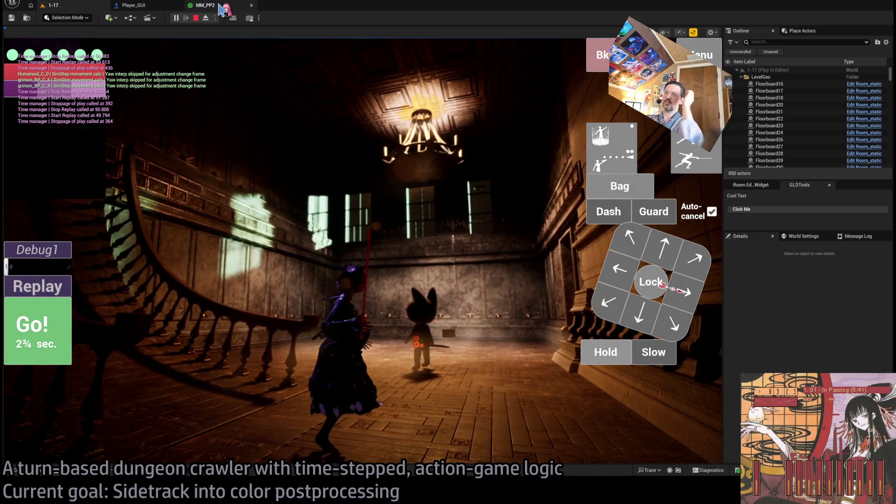
Return to the MM_PP2 graph and bring the SceneTexture and Mask chain into view
click(223, 7)
mouse_move(691, 276)
mouse_down()
mouse_move(642, 249)
mouse_move(492, 199)
mouse_move(542, 178)
mouse_move(483, 185)
mouse_move(764, 171)
mouse_up()
click(655, 156)
drag(612, 139, 523, 133)
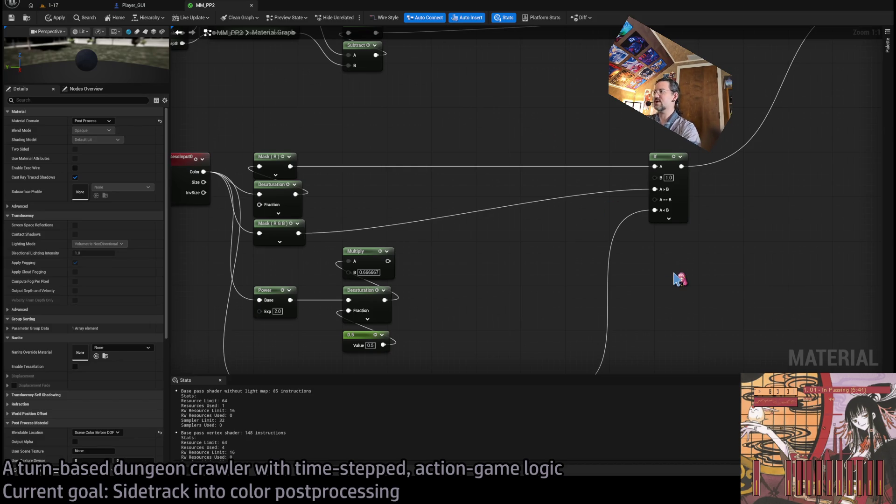
Add a Lerp node and place it beside the If node
click(673, 277)
mouse_move(709, 253)
mouse_down()
mouse_move(674, 230)
mouse_move(645, 229)
mouse_up()
click(620, 133)
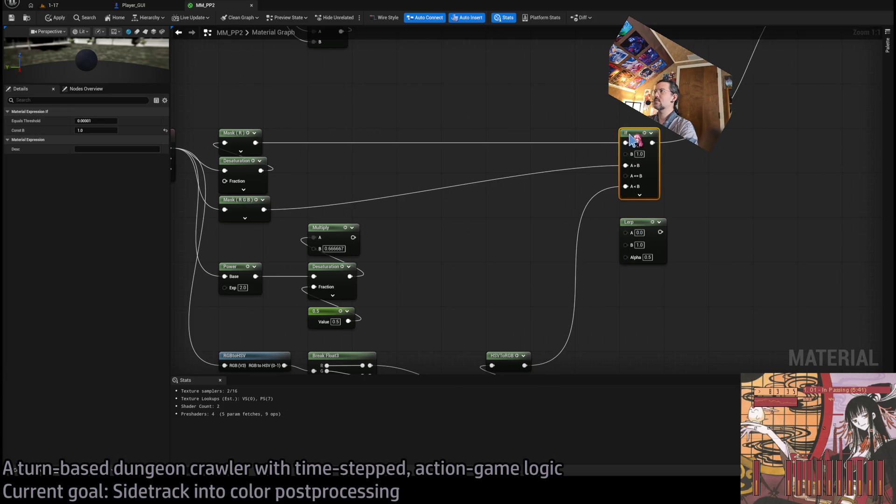
click(677, 269)
drag(661, 278, 703, 285)
scroll(661, 278, down, 3)
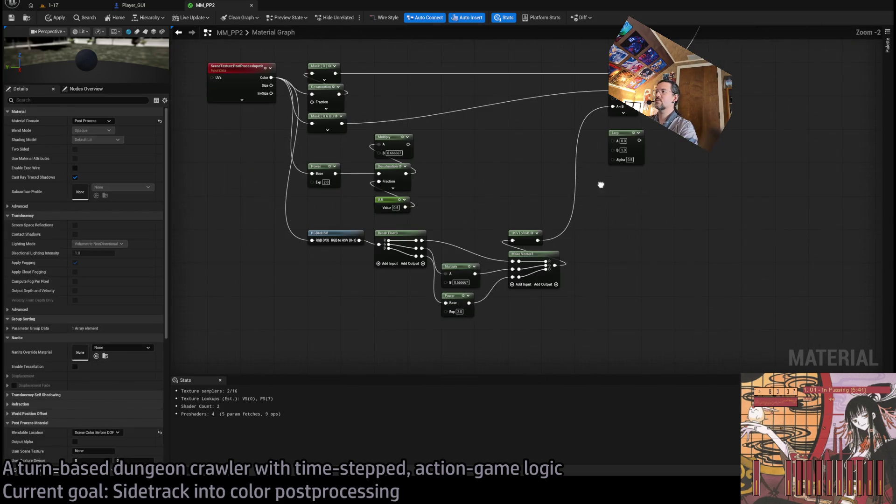
scroll(601, 322, up, 1)
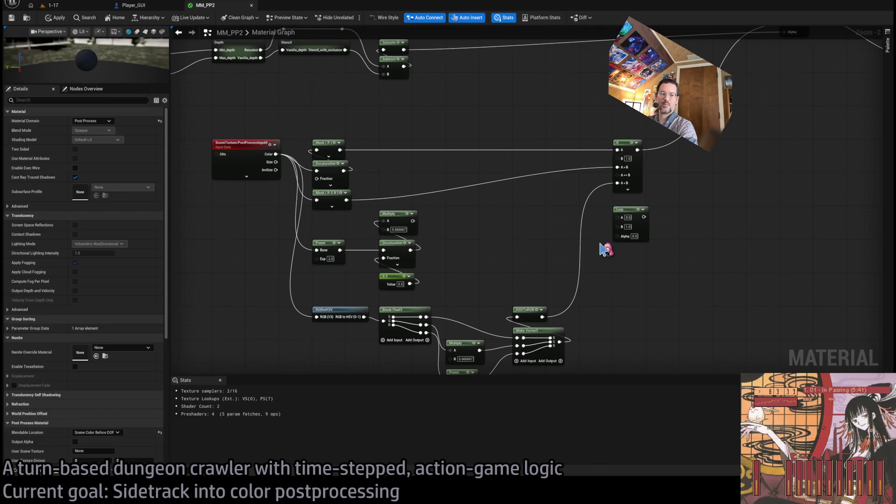
Glance at the running 1-17 level, then wire the Lerp result into the material output
click(51, 5)
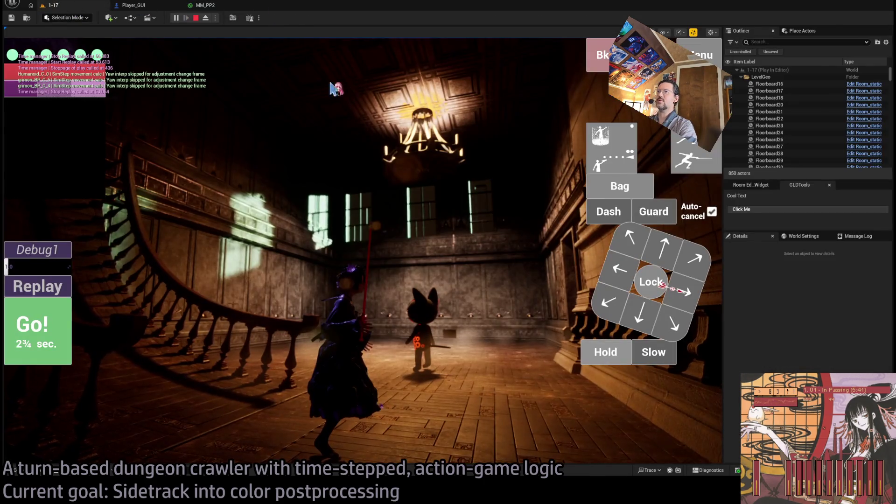
click(202, 8)
scroll(466, 224, up, 5)
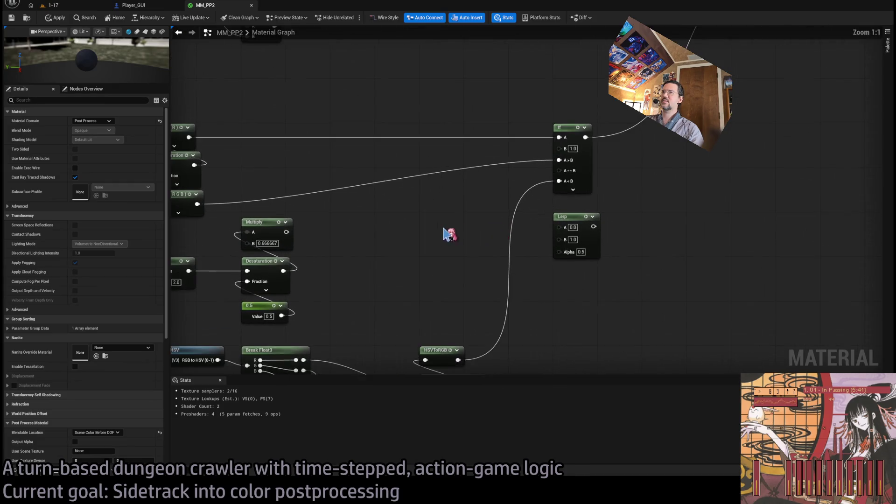
scroll(500, 253, down, 1)
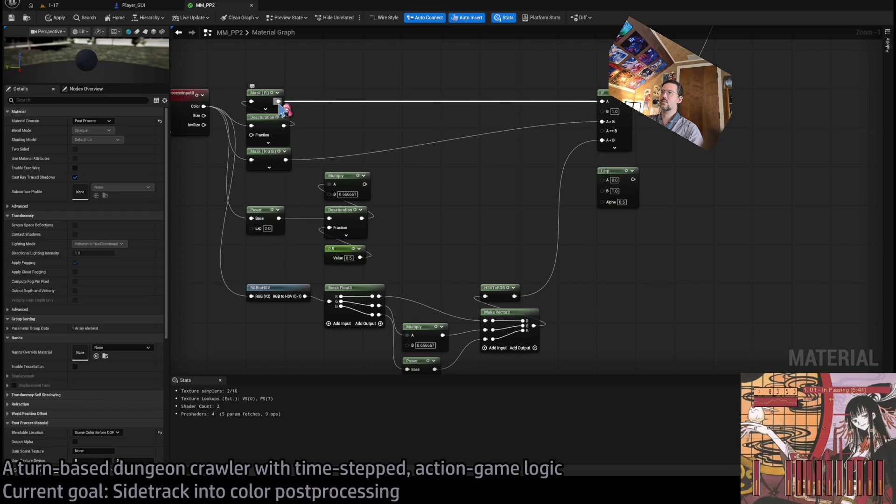
drag(445, 144, 487, 185)
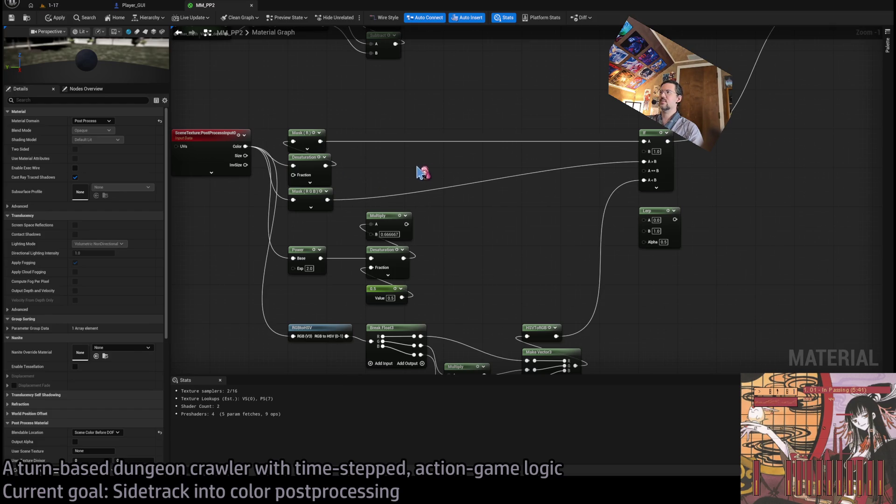
mouse_move(575, 261)
mouse_down()
mouse_move(564, 168)
mouse_move(561, 189)
mouse_up()
mouse_move(427, 88)
mouse_down()
mouse_move(428, 119)
mouse_move(368, 140)
mouse_up()
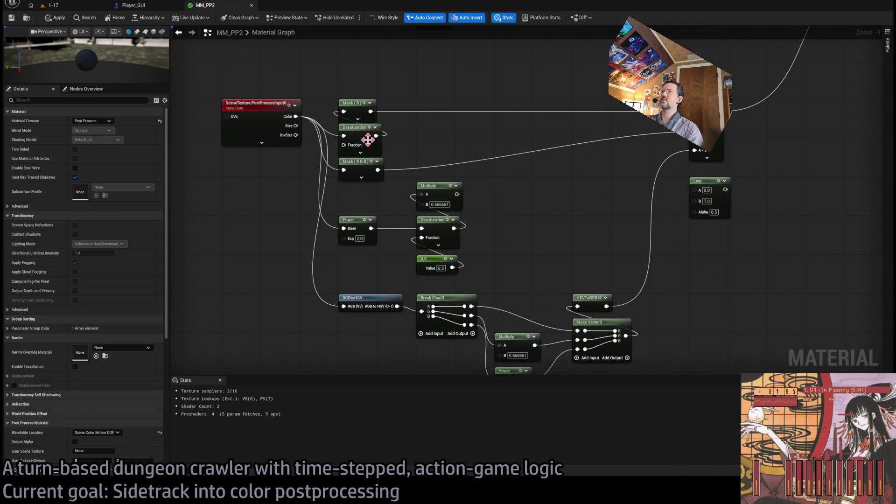
mouse_move(427, 159)
mouse_down()
mouse_move(480, 150)
mouse_move(328, 117)
mouse_up()
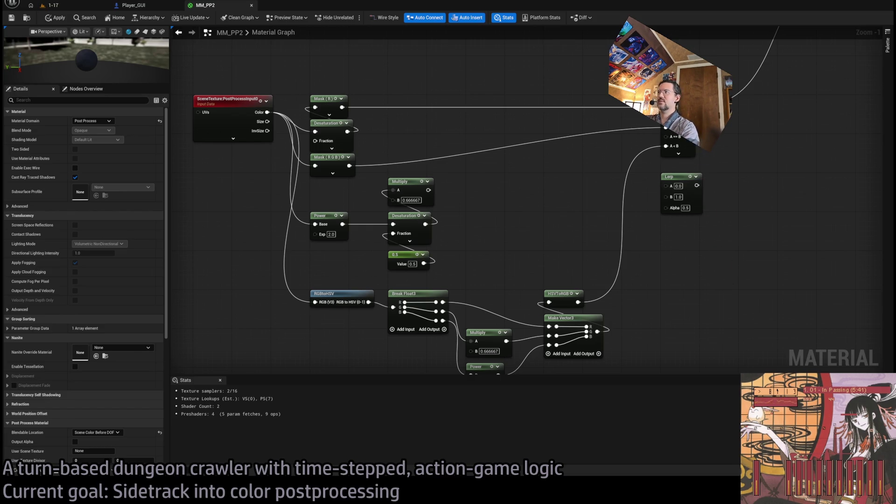
mouse_move(696, 127)
mouse_down()
mouse_move(744, 186)
mouse_move(698, 186)
mouse_up()
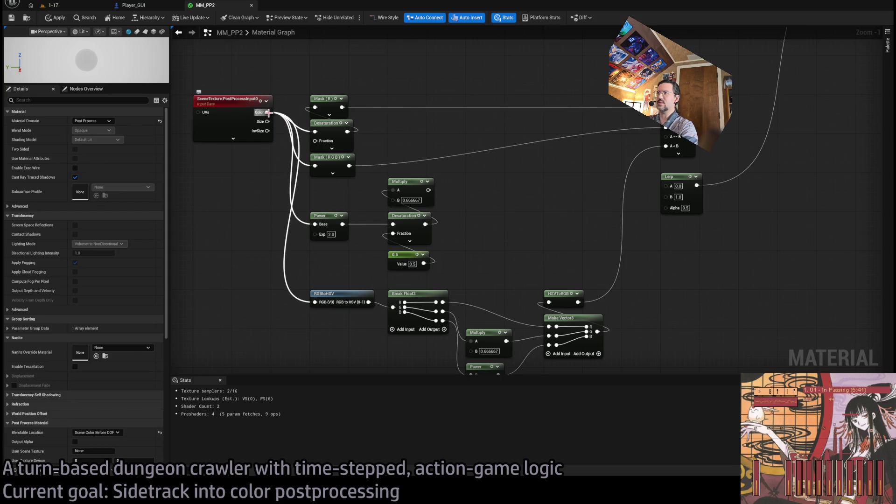
Connect Mask (RGB) to the Lerp's B input and HSVToRGB to its A input
click(350, 176)
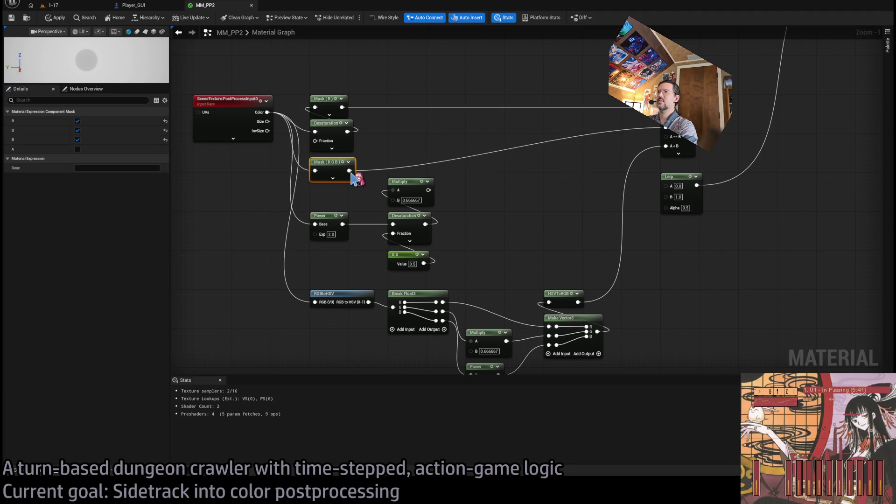
drag(349, 166, 666, 196)
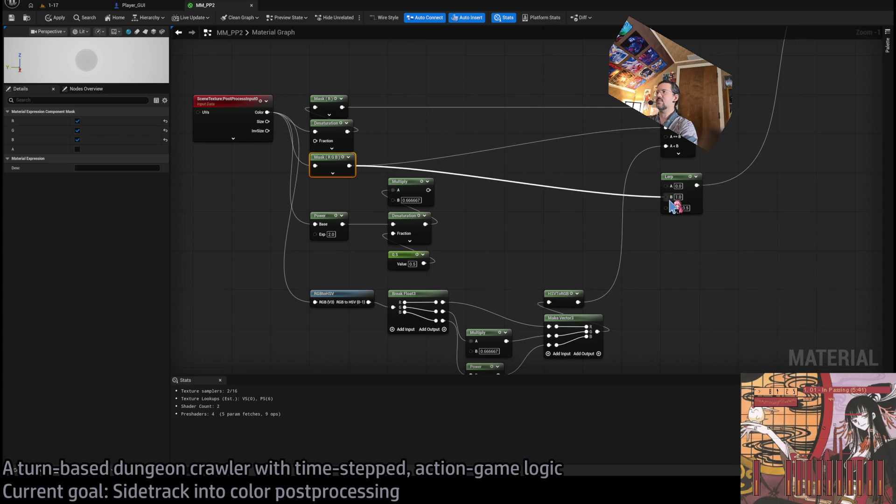
click(443, 202)
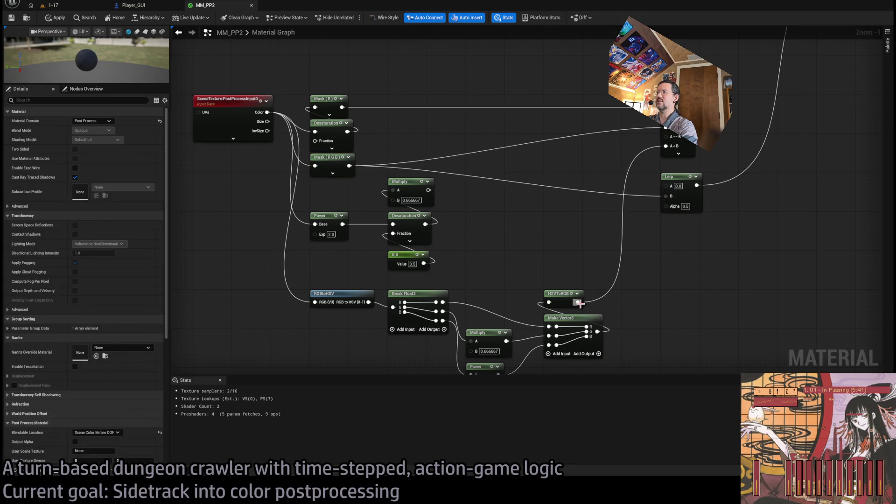
mouse_move(578, 302)
mouse_down()
mouse_move(600, 292)
mouse_move(604, 263)
mouse_move(671, 186)
mouse_up()
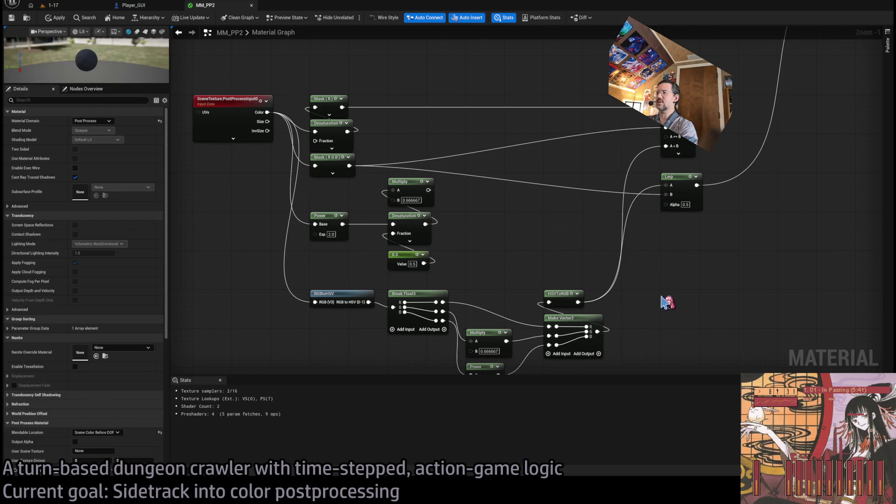
drag(667, 302, 669, 270)
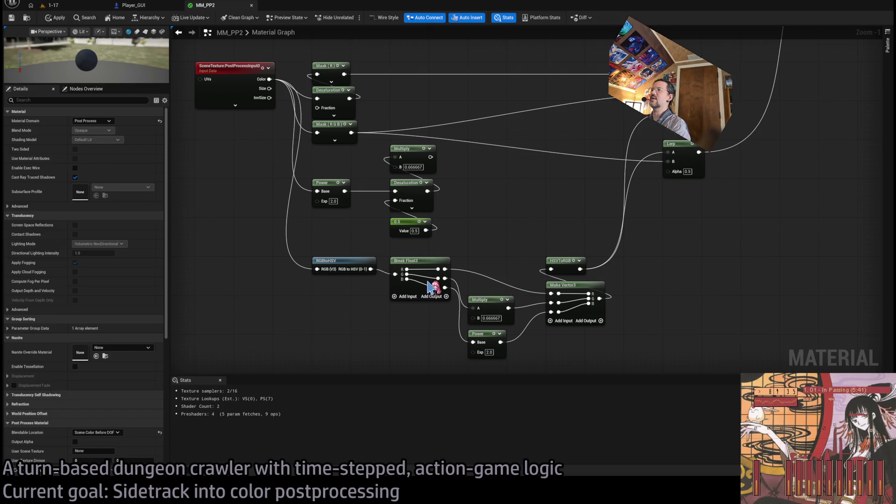
Wire Break Float3's fourth (value) output straight into Emissive Color
mouse_move(443, 288)
mouse_down()
mouse_move(485, 202)
mouse_move(510, 198)
mouse_move(508, 189)
mouse_up()
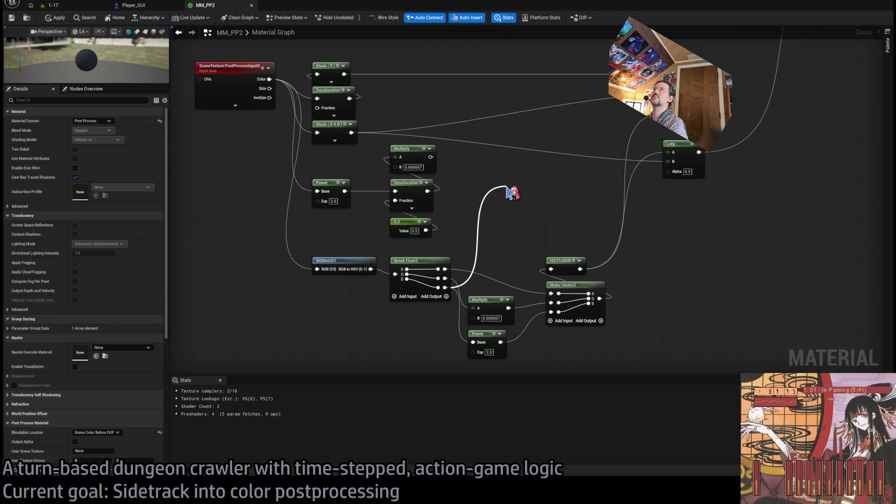
drag(476, 177, 479, 252)
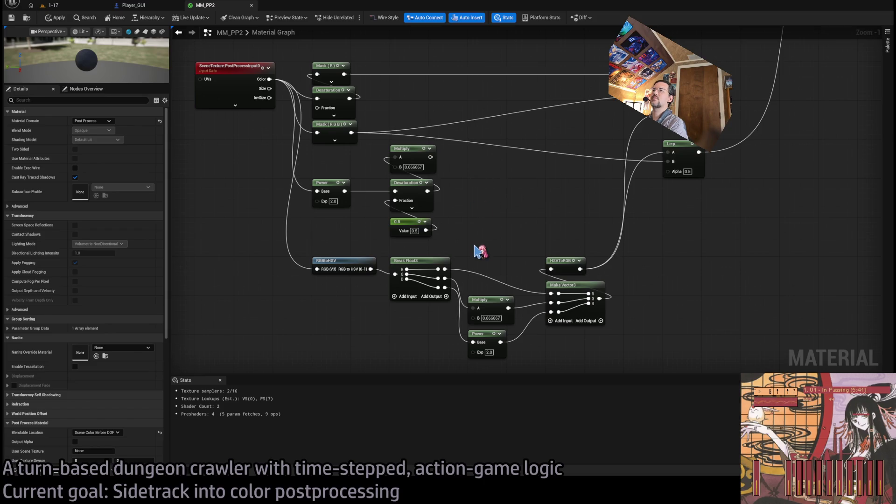
scroll(466, 234, down, 2)
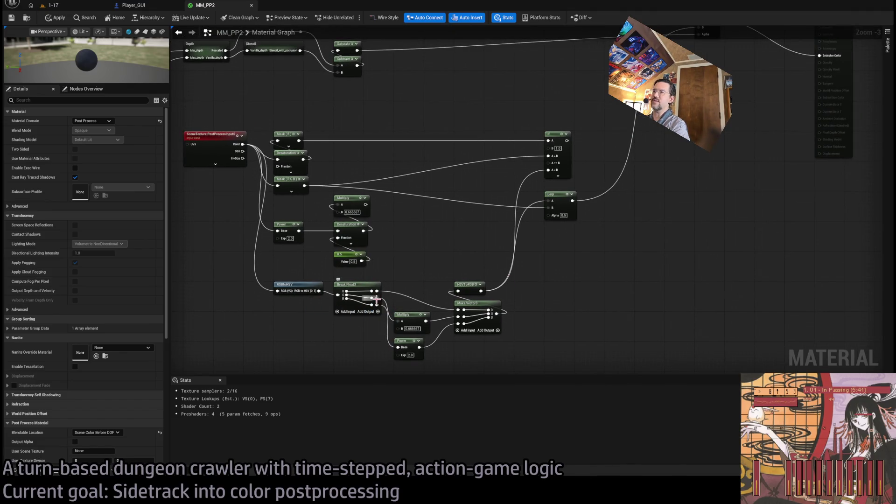
mouse_move(377, 299)
mouse_down()
mouse_move(612, 66)
mouse_move(824, 89)
mouse_move(821, 80)
mouse_up()
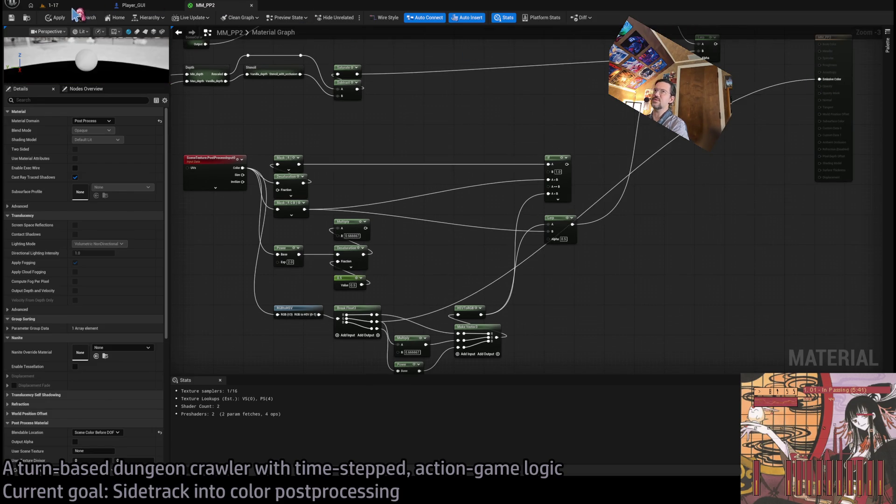
Look around the 1-17 game toward the curved balcony to inspect the greyscale, then stop and return to MM_PP2
click(56, 17)
click(52, 5)
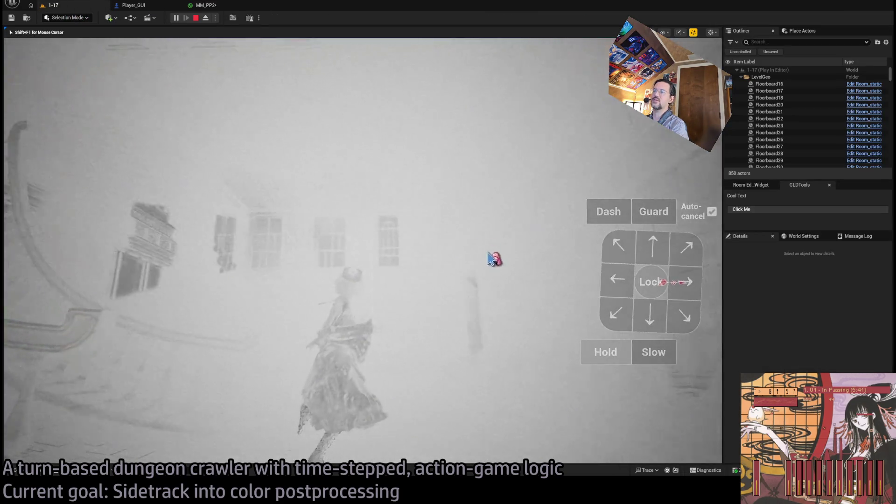
mouse_move(492, 259)
mouse_down()
mouse_move(350, 326)
mouse_move(230, 319)
mouse_move(426, 298)
mouse_move(299, 273)
mouse_up()
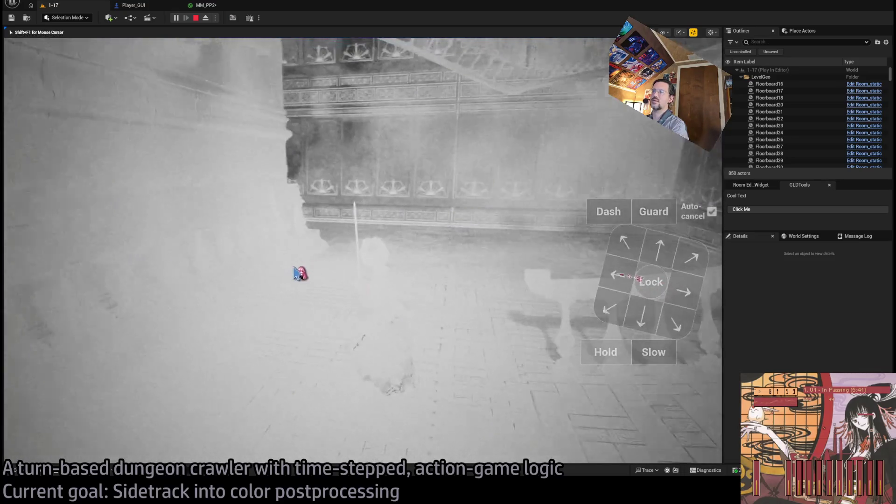
mouse_move(472, 266)
mouse_down()
mouse_move(491, 224)
mouse_move(545, 222)
mouse_move(346, 230)
mouse_move(458, 242)
mouse_move(345, 252)
mouse_move(494, 256)
mouse_move(396, 250)
mouse_up()
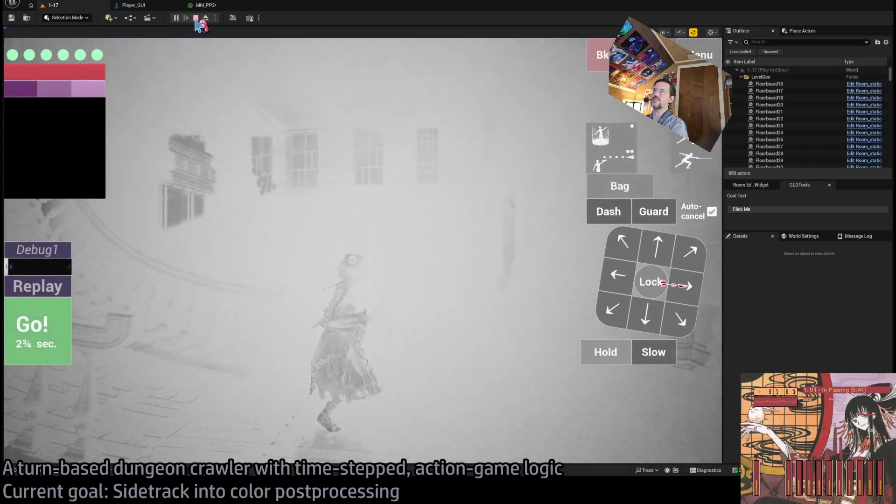
click(196, 19)
click(205, 5)
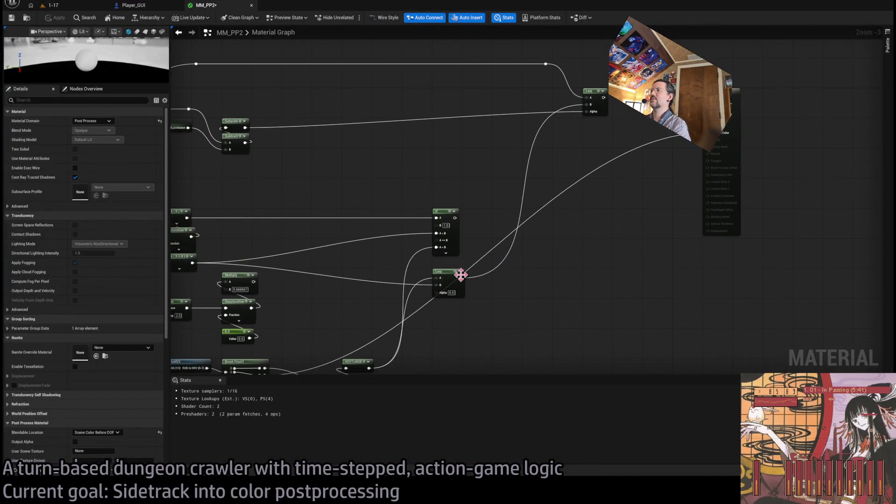
Route Break Float3's value output through a new If node into Emissive Color
drag(370, 366, 429, 266)
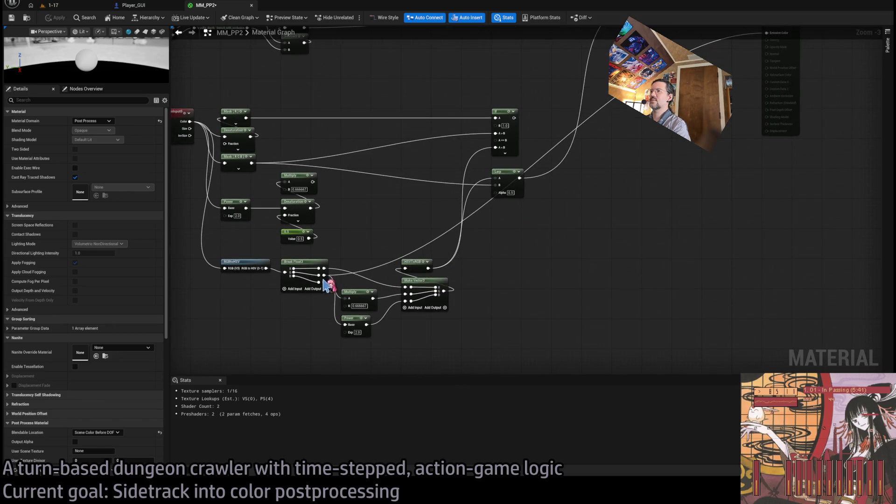
drag(325, 275, 579, 231)
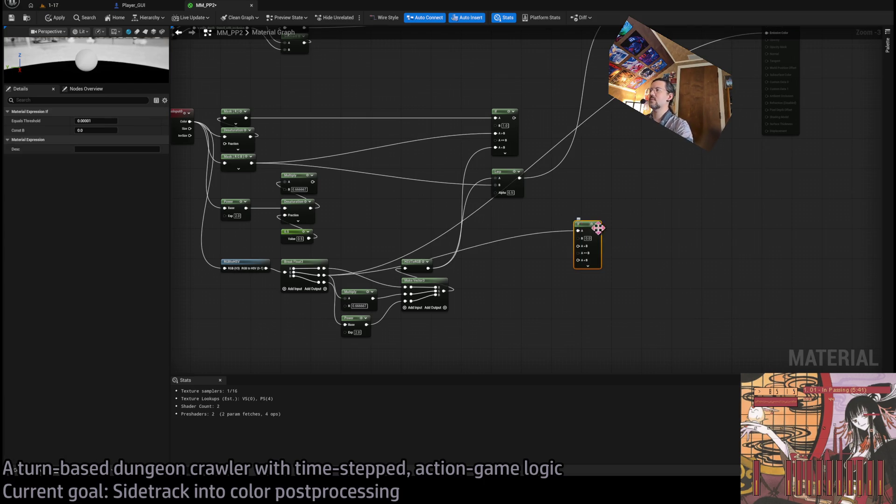
drag(532, 262, 696, 64)
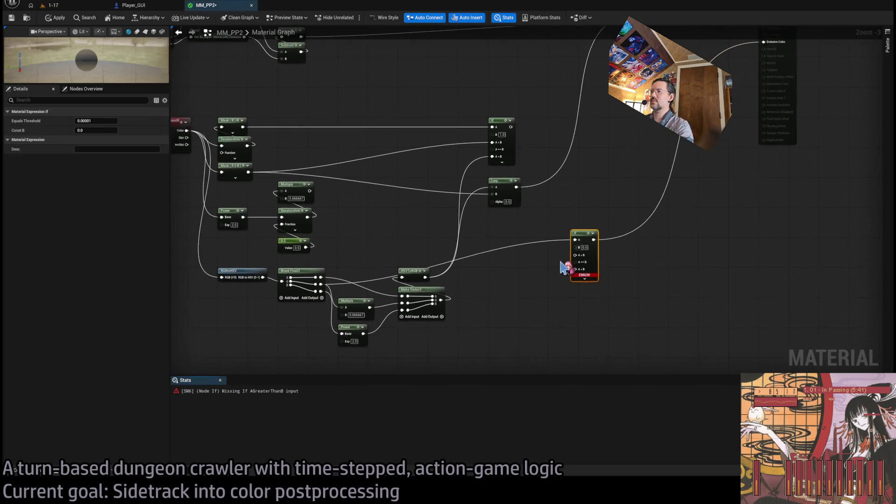
scroll(565, 267, up, 1)
scroll(612, 202, up, 1)
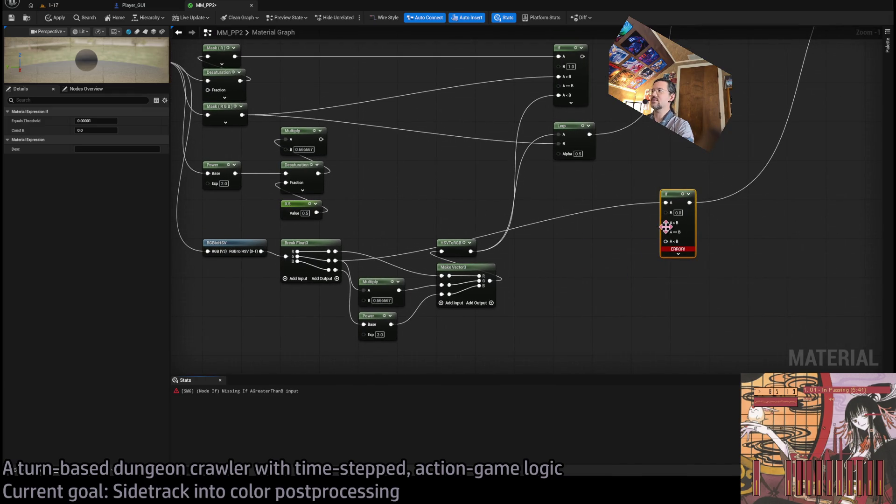
Feed constants 1 and 0 into the If node's A>B and A<B inputs
mouse_move(667, 223)
mouse_down()
mouse_move(599, 270)
mouse_move(583, 240)
mouse_up()
click(579, 267)
click(598, 277)
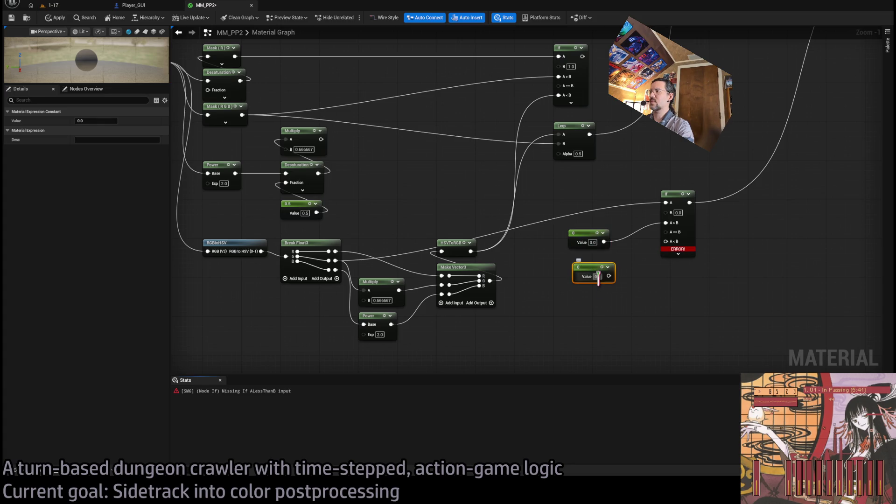
text(1.)
key(Return)
mouse_move(609, 276)
mouse_down()
mouse_move(673, 227)
mouse_move(668, 223)
mouse_up()
drag(604, 242, 672, 249)
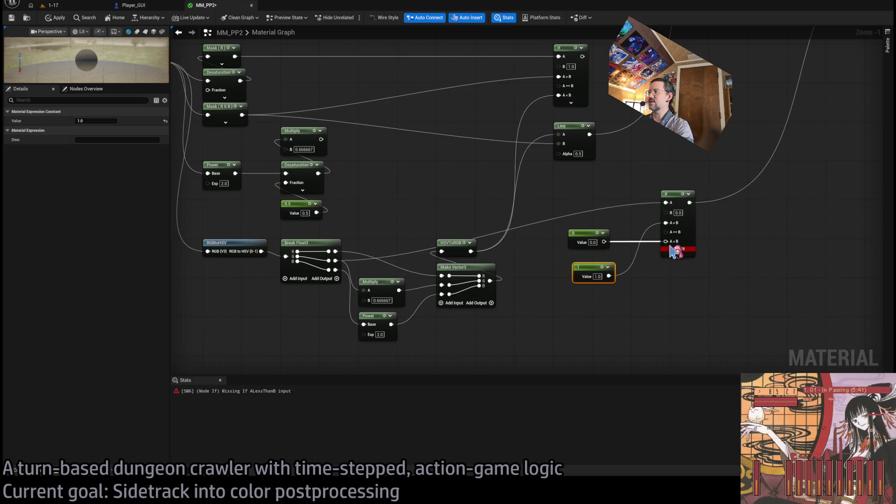
drag(685, 219, 592, 246)
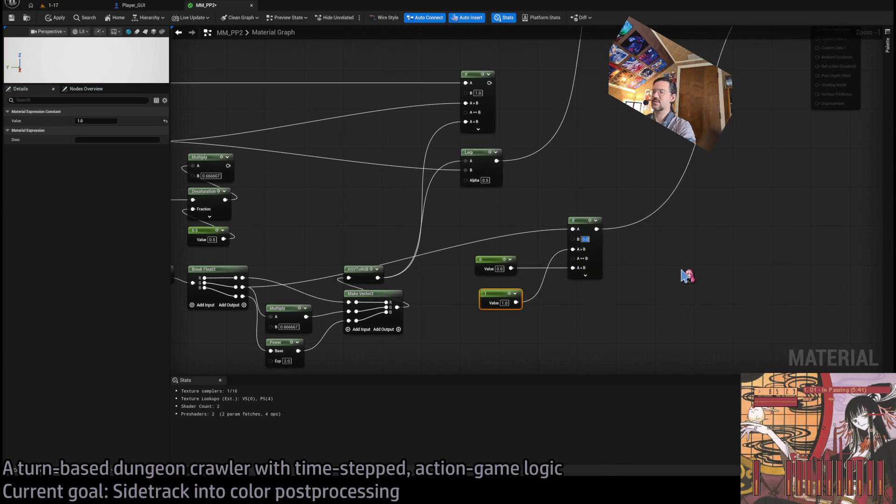
click(67, 6)
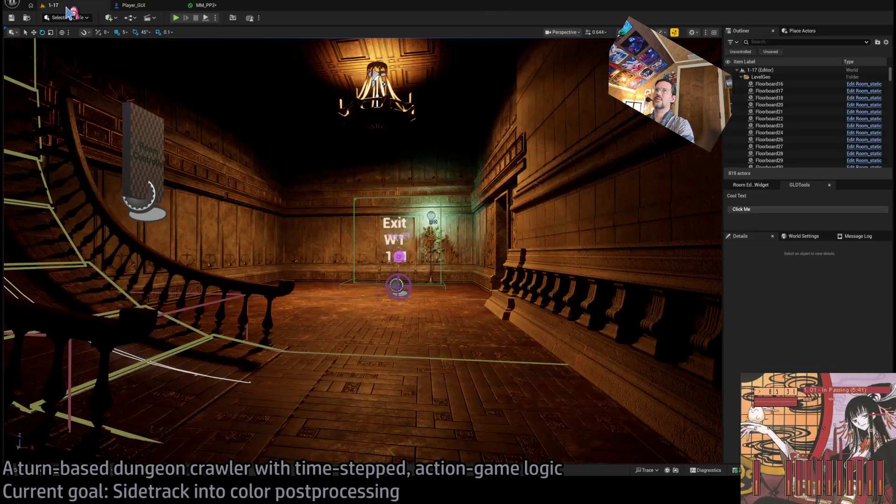
Play the 1-17 level to check the pure black-and-white look, then return to MM_PP2
click(176, 18)
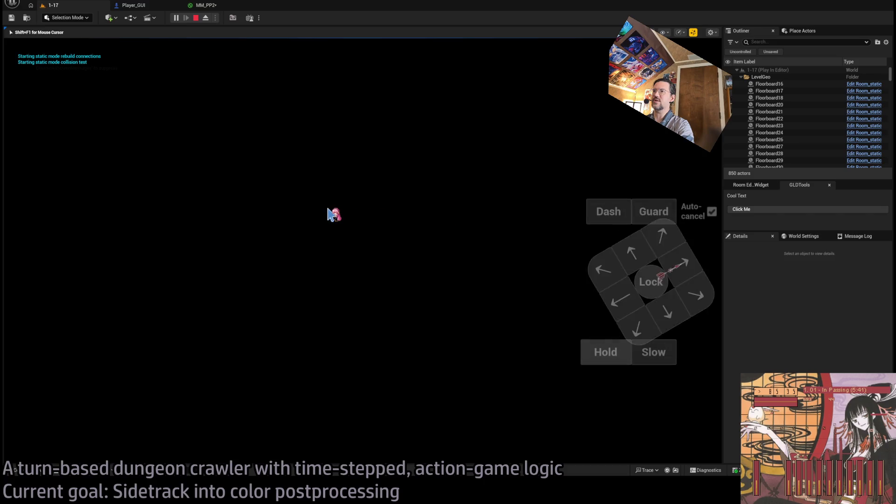
click(211, 8)
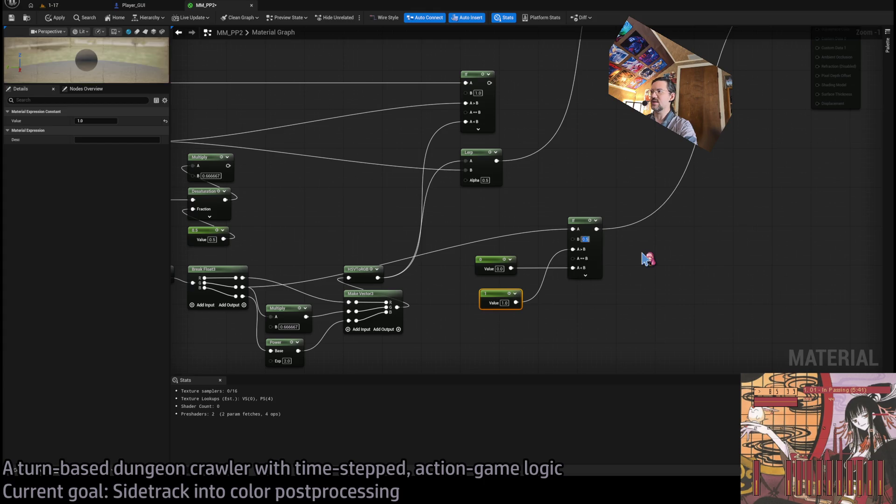
click(52, 5)
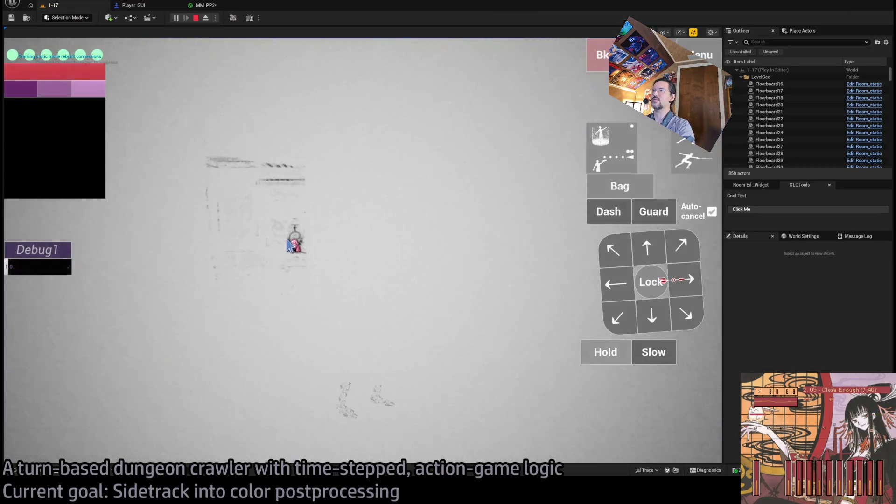
click(291, 240)
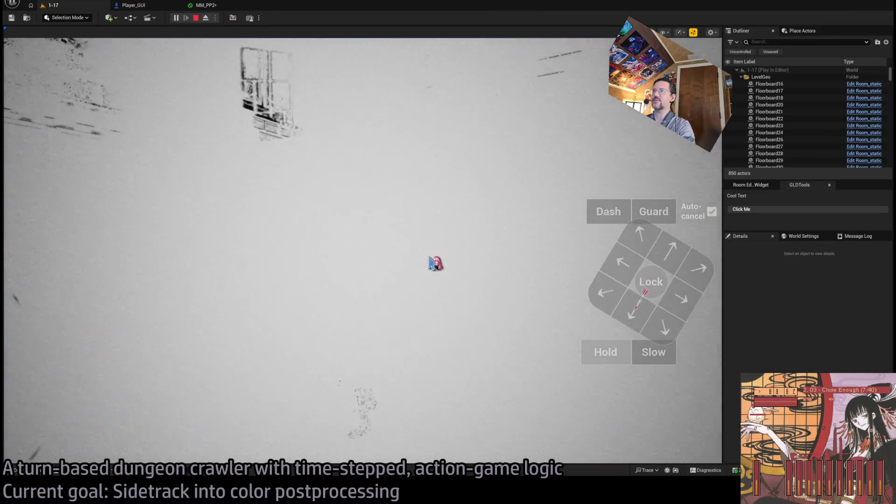
key(shift+F1)
click(205, 5)
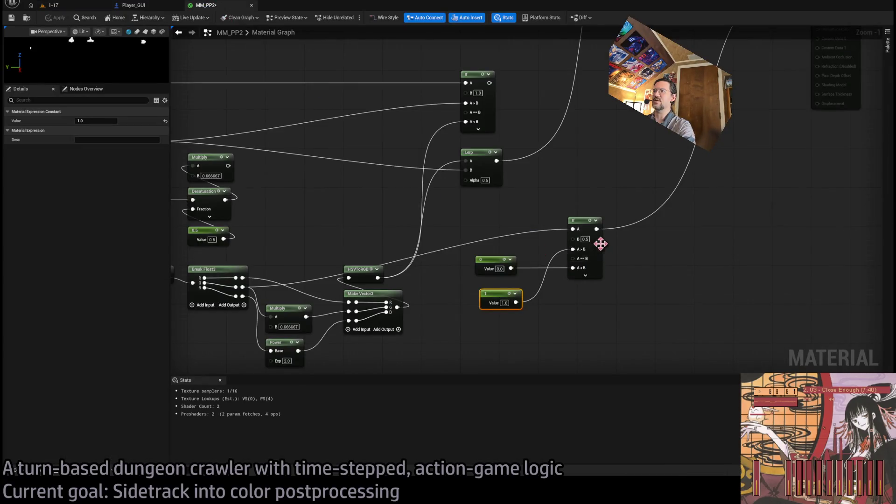
Set the If threshold to 0.9, apply it, and review the game before reopening the graph
text(0.9)
key(Return)
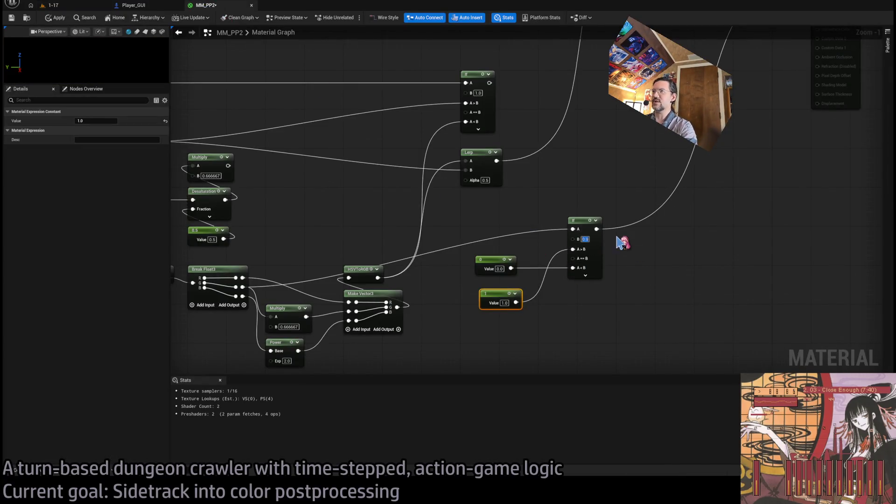
click(45, 17)
click(51, 5)
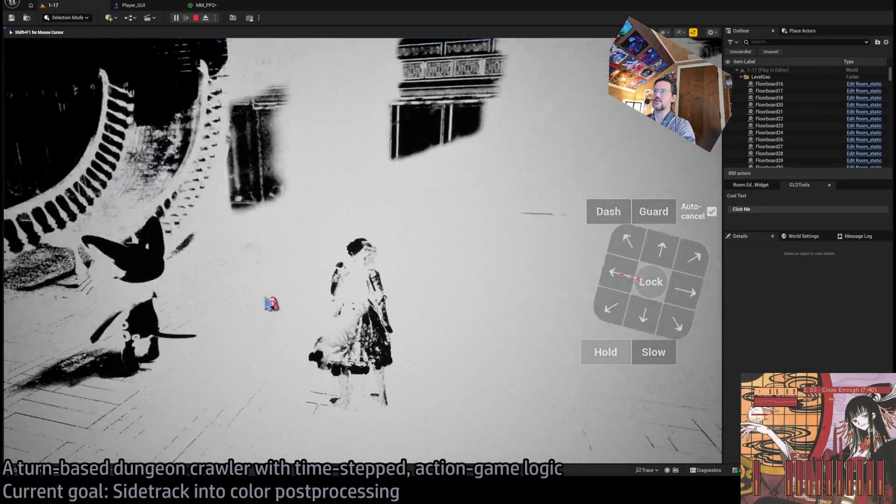
click(321, 297)
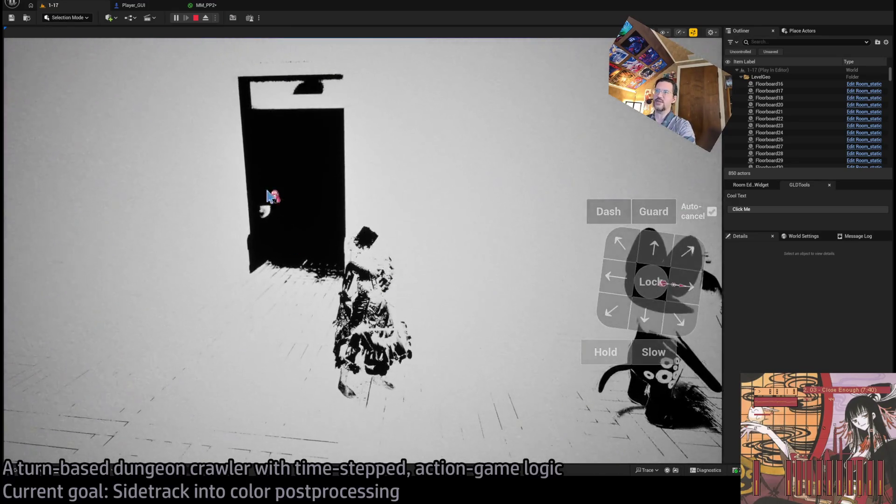
click(206, 6)
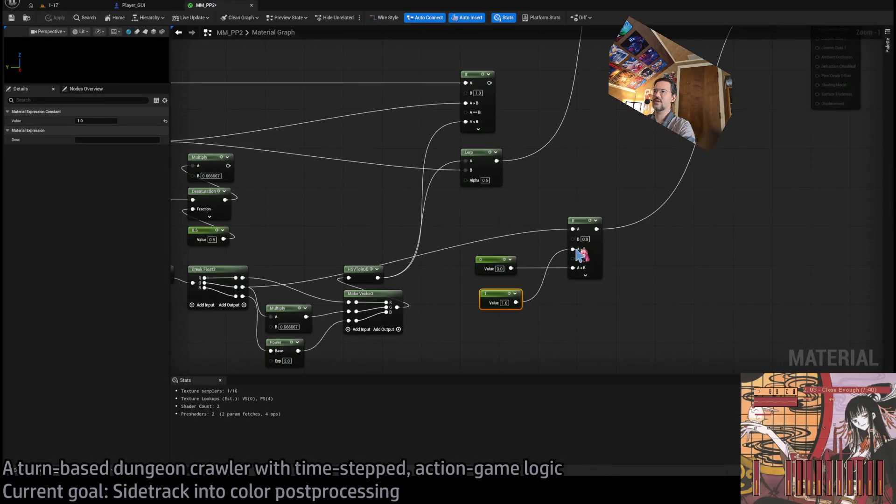
drag(512, 326, 581, 300)
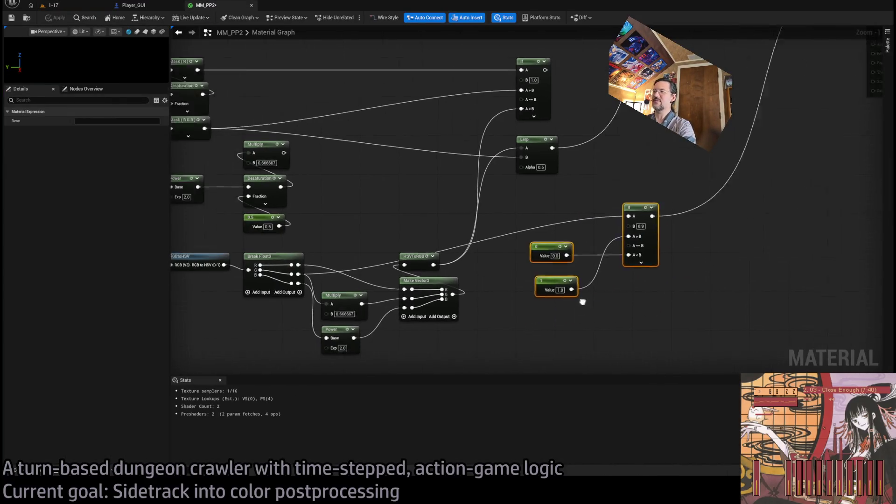
Delete the If and constant nodes and add a Subtract of 0.8 from Break Float3's B
key(Delete)
mouse_move(405, 220)
mouse_down()
mouse_move(450, 217)
mouse_move(478, 231)
mouse_up()
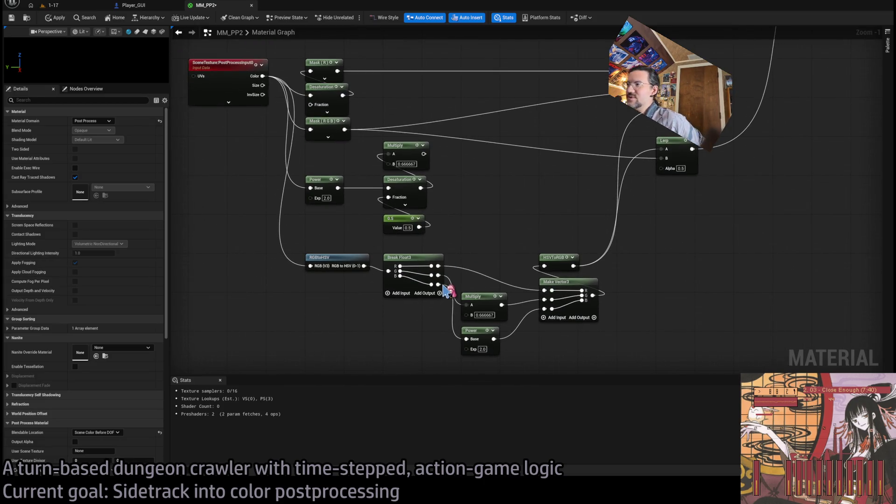
drag(438, 285, 493, 229)
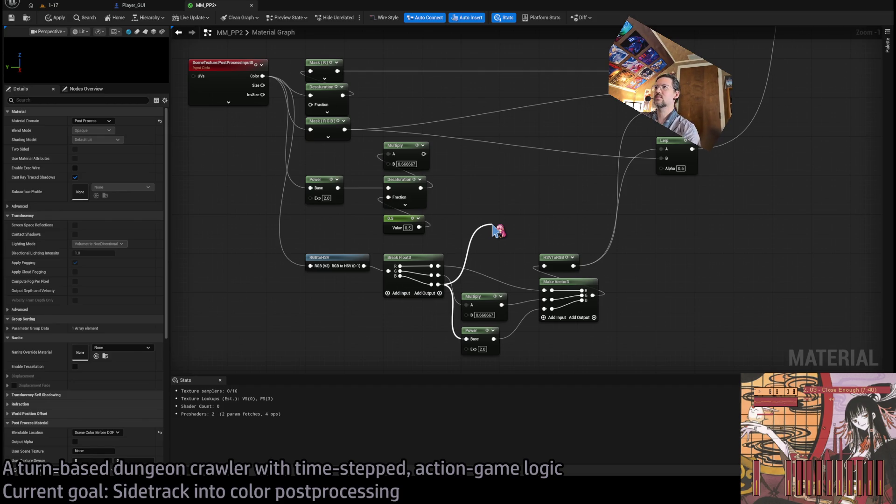
drag(494, 229, 505, 233)
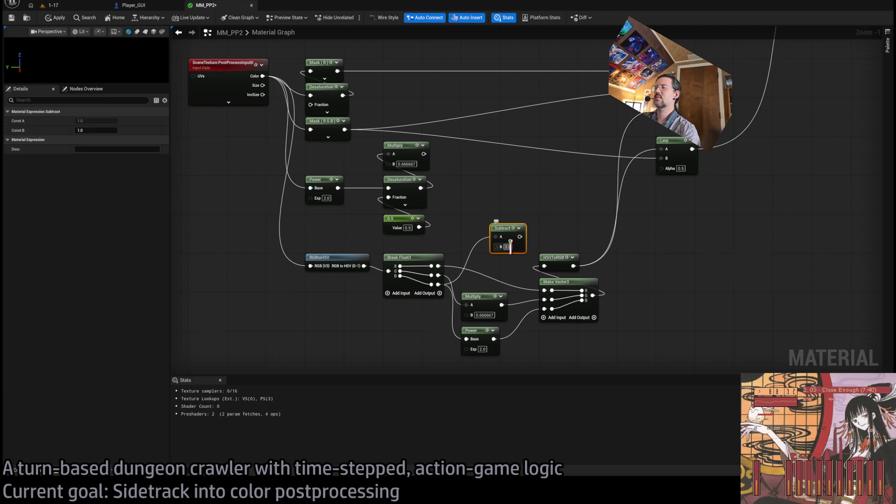
click(510, 246)
text(0.8)
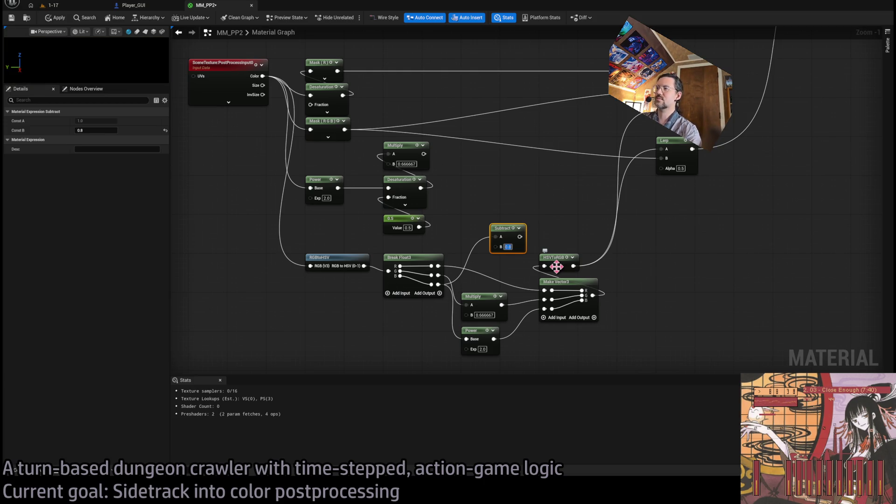
click(532, 239)
mouse_move(504, 237)
mouse_down()
mouse_move(563, 228)
mouse_move(553, 227)
mouse_up()
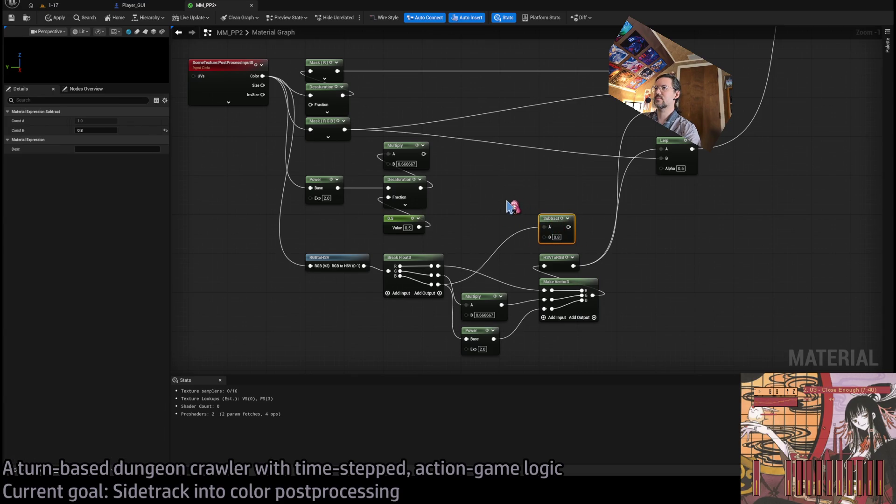
click(507, 203)
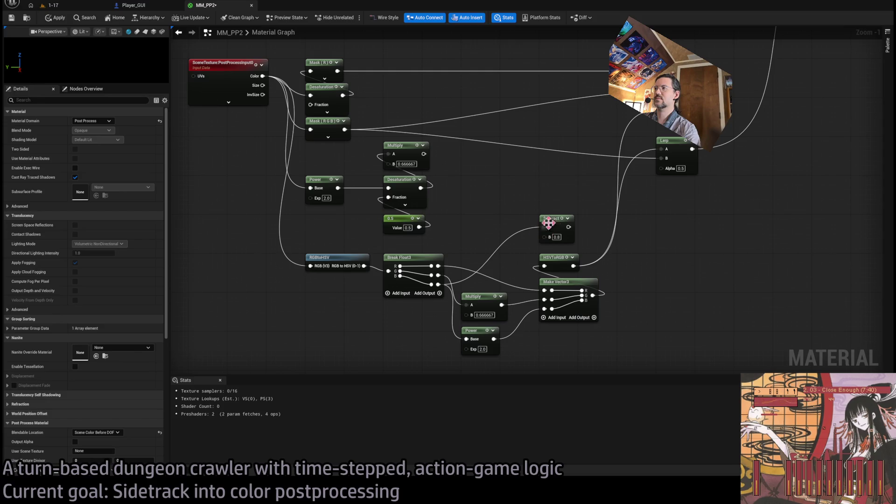
mouse_move(547, 228)
mouse_down()
mouse_move(515, 227)
mouse_move(497, 183)
mouse_move(515, 190)
mouse_up()
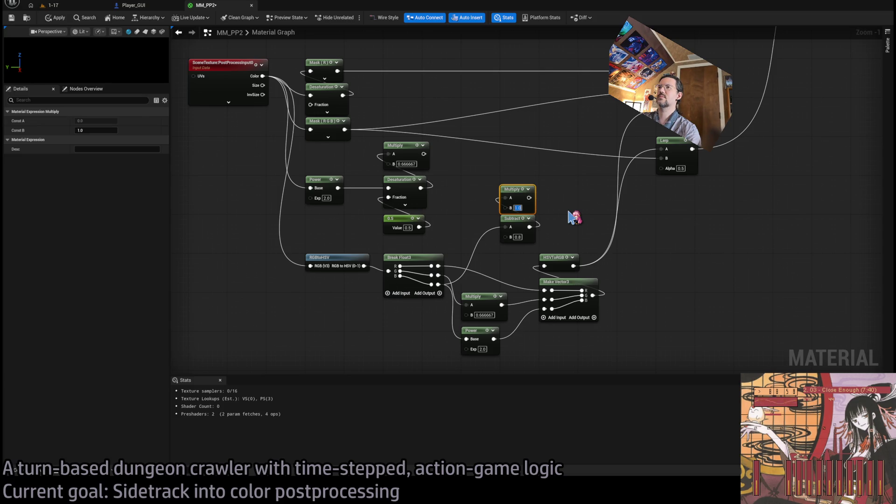
Multiply the result by 5.0, wire it into Emissive Color, and view the running game
text(5)
key(Return)
scroll(569, 206, down, 1)
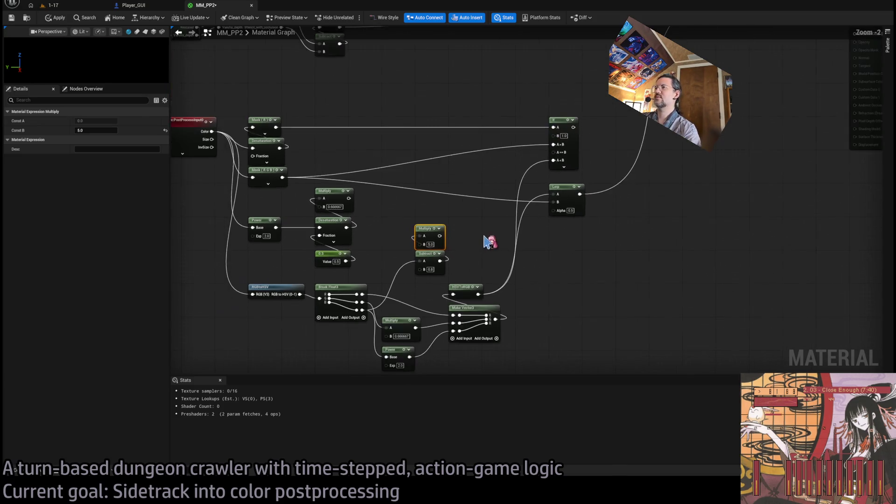
mouse_move(487, 242)
mouse_down()
mouse_move(414, 286)
mouse_move(621, 65)
mouse_move(810, 85)
mouse_up()
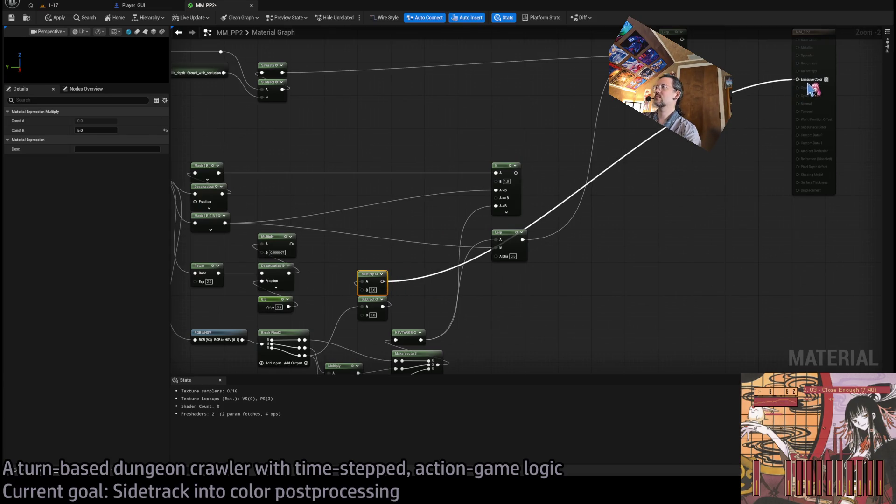
click(51, 5)
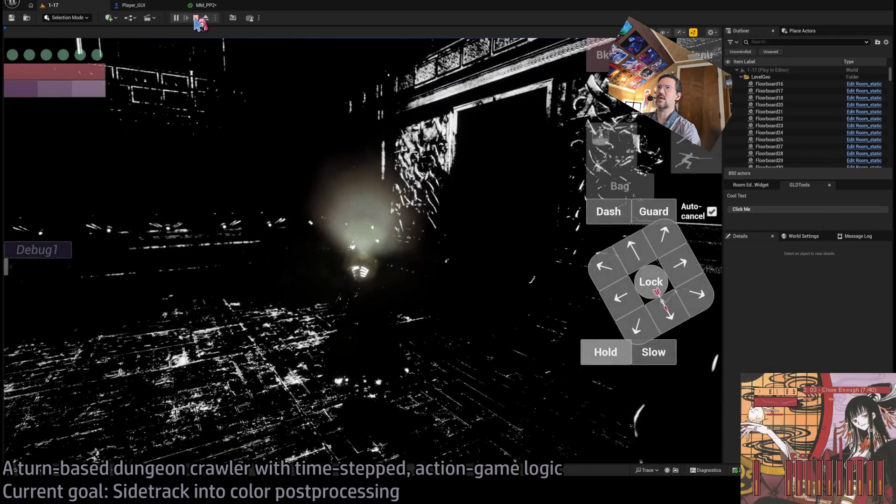
Stop the running 1-17 game to get back to the Player_GUI blueprint
click(196, 19)
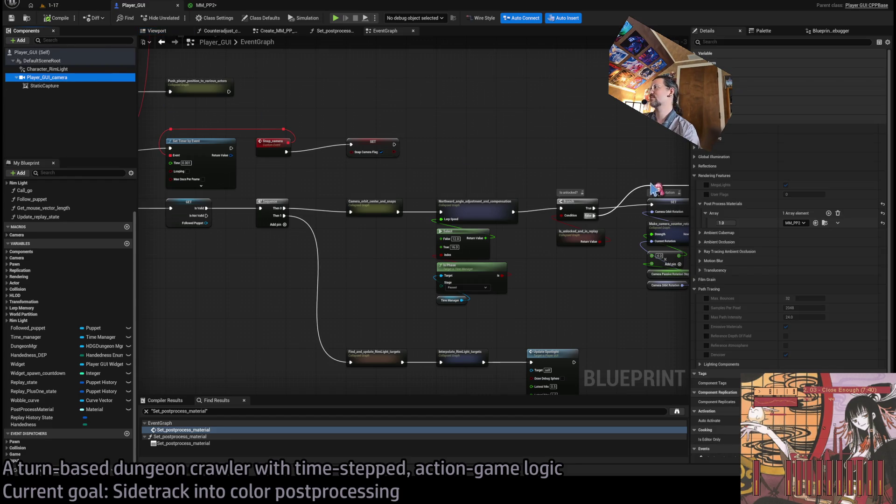
Enable the camera's Lens Flares Intensity override, lower it from 4.0, and return to the 1-17 level
click(701, 129)
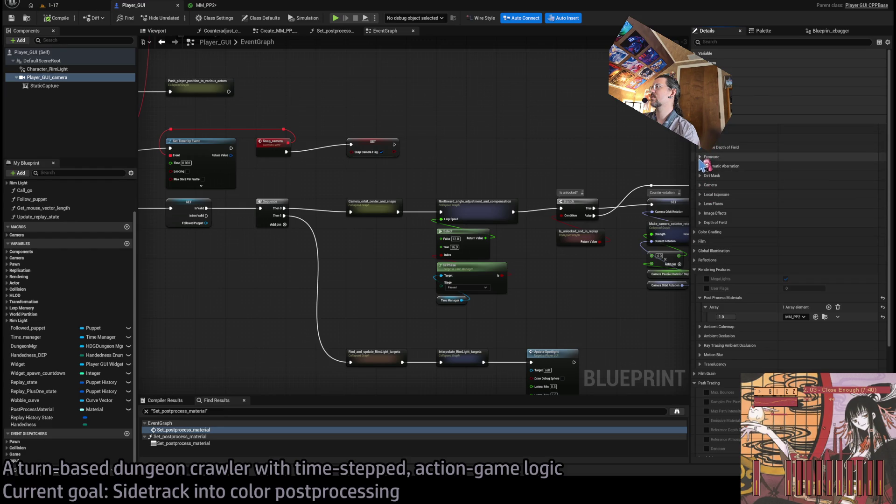
click(701, 204)
click(712, 213)
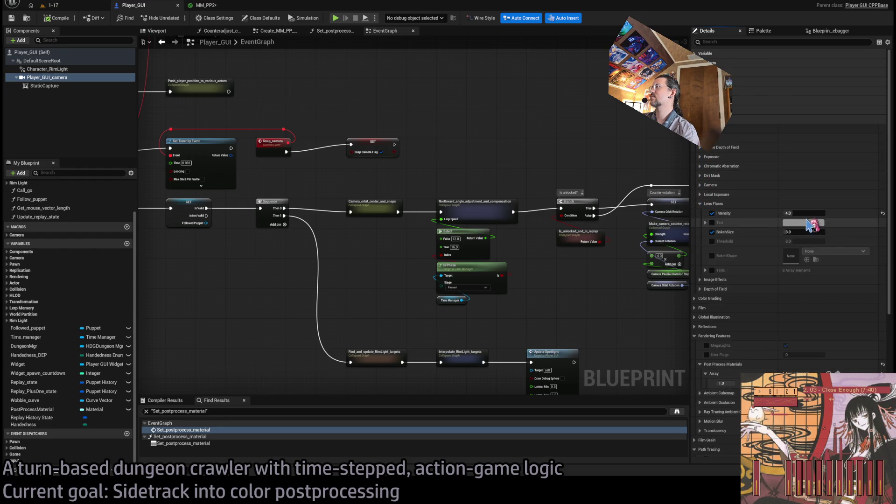
click(804, 212)
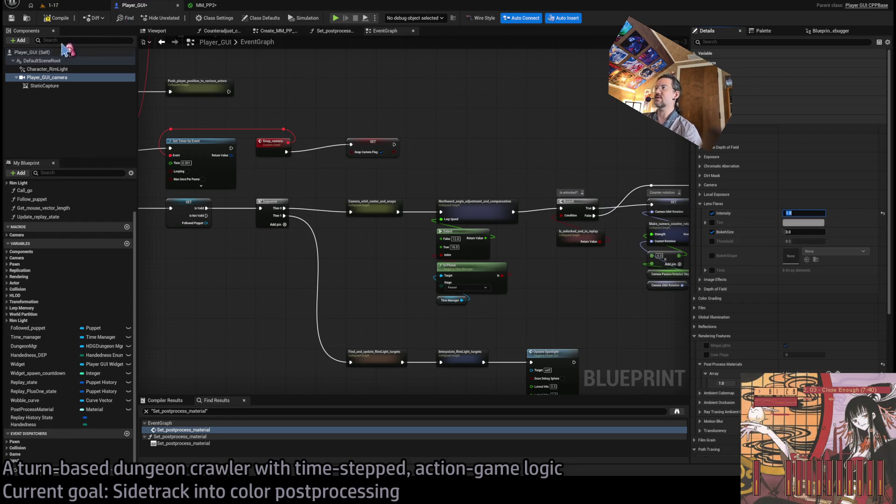
click(74, 7)
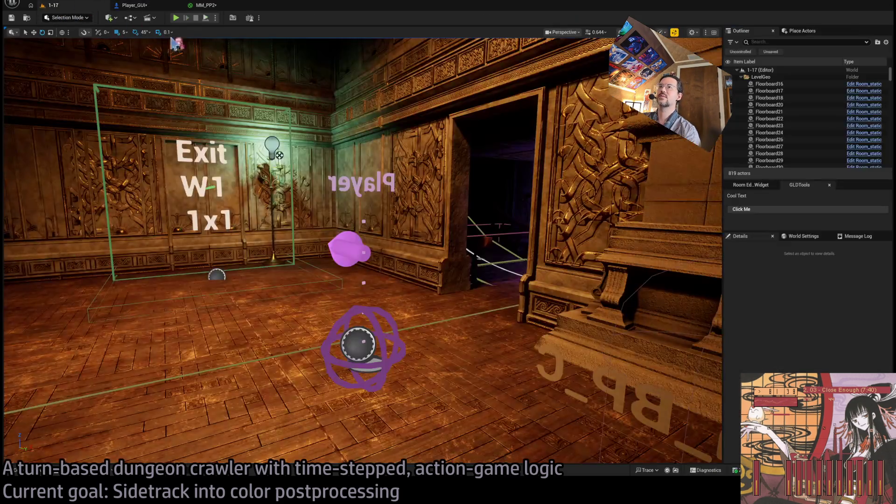
key(alt+p)
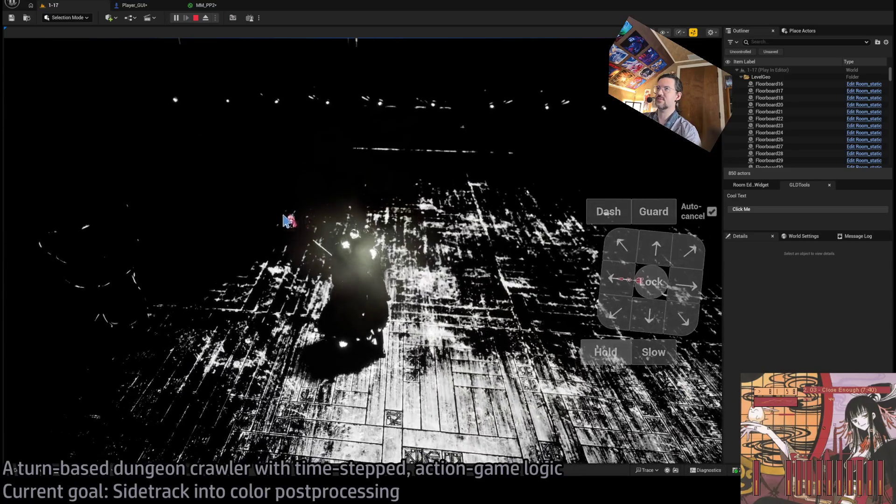
key(shift+F1)
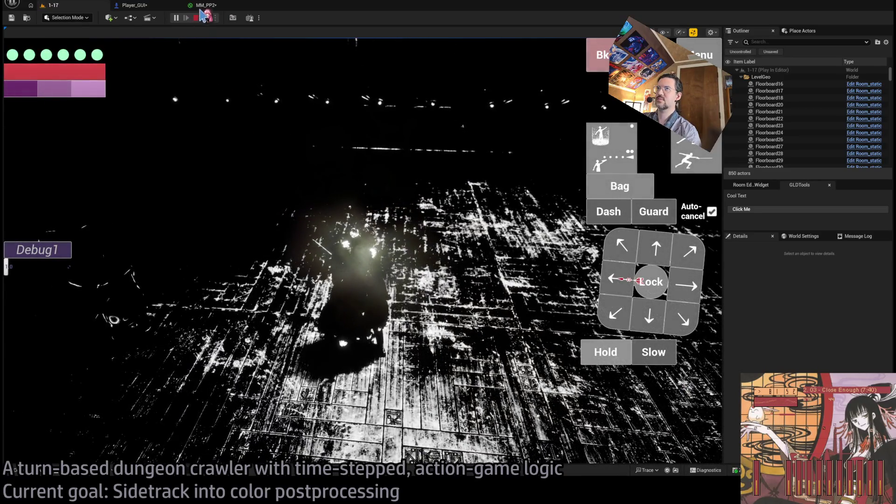
click(205, 5)
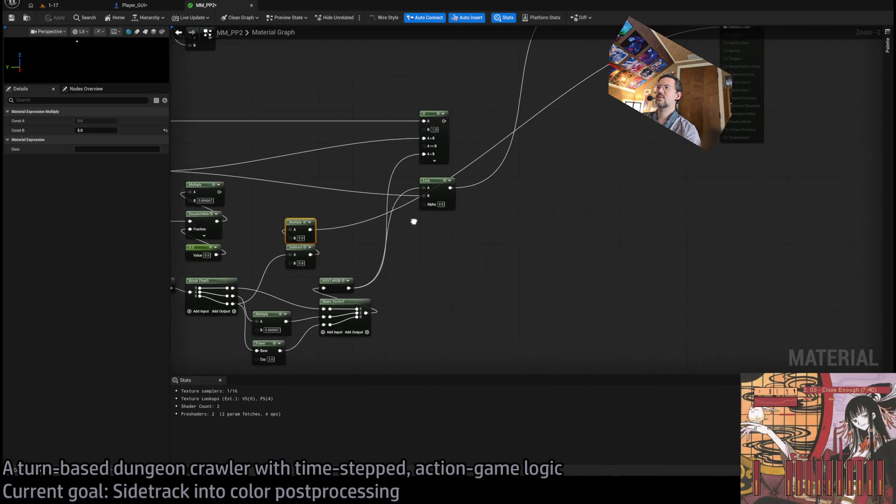
key(ctrl+Tab)
drag(378, 166, 250, 82)
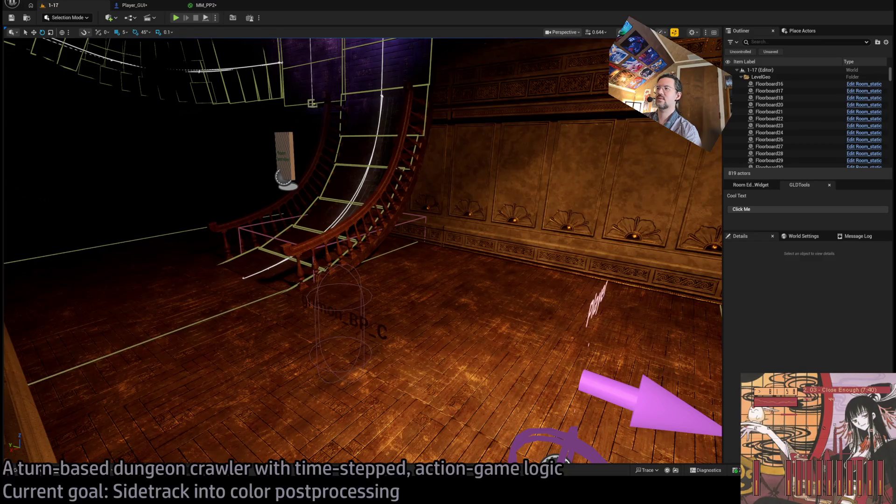
Focus on Spawn_marker, drag it along Y, play from there, then reopen MM_PP2
click(532, 428)
key(f)
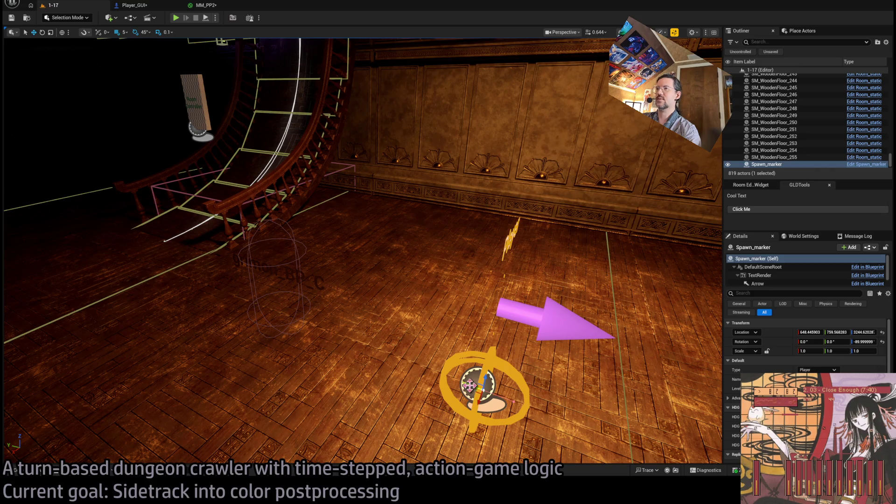
mouse_move(469, 385)
mouse_down()
mouse_move(147, 312)
mouse_move(364, 336)
mouse_move(352, 336)
mouse_move(422, 268)
mouse_move(357, 292)
mouse_move(664, 391)
mouse_up()
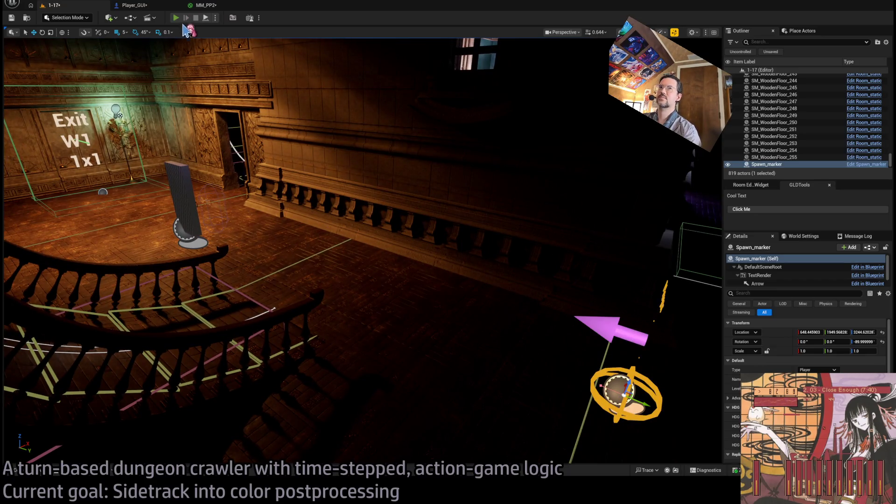
click(176, 19)
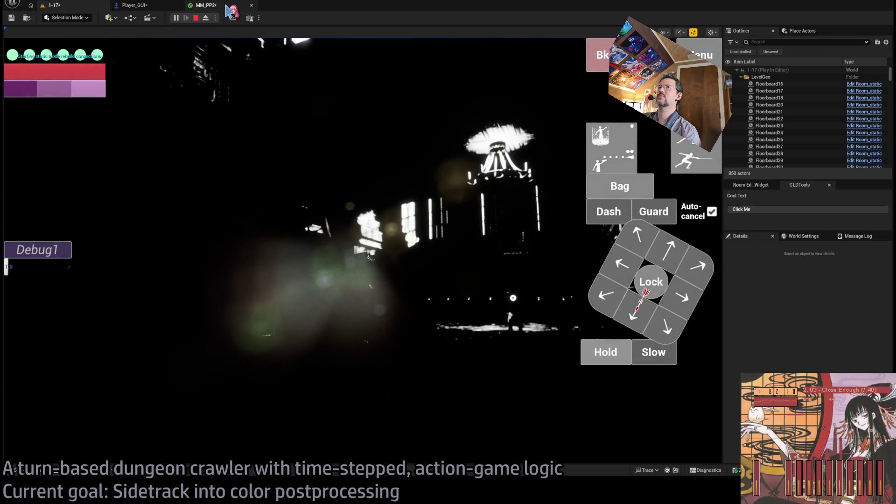
click(226, 6)
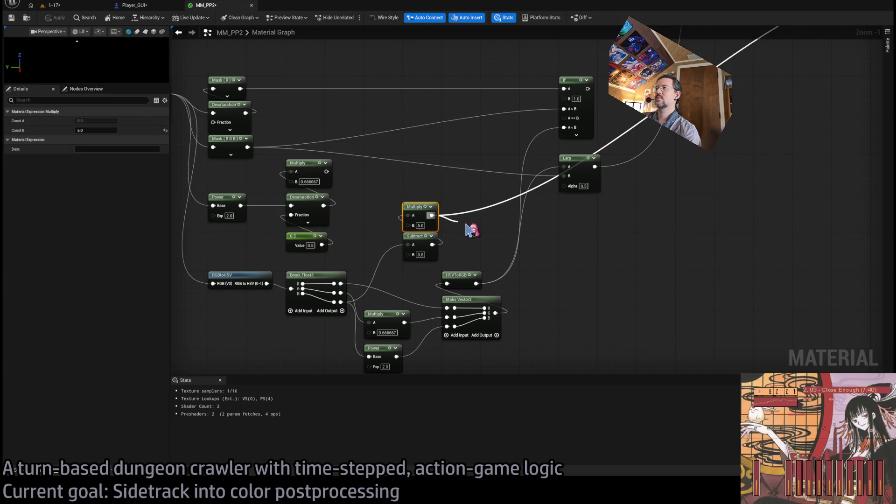
Insert a Saturate node between the Multiply and Emissive Color, and apply
drag(466, 225, 481, 229)
scroll(481, 229, down, 2)
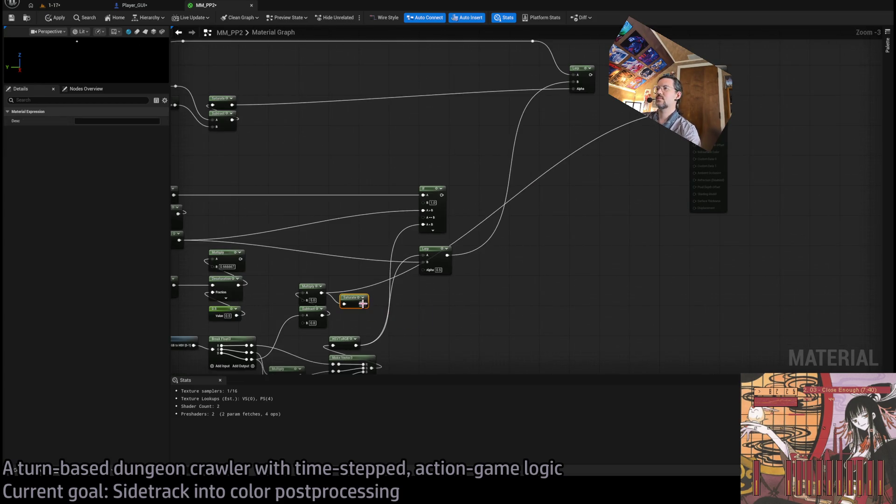
drag(357, 302, 441, 314)
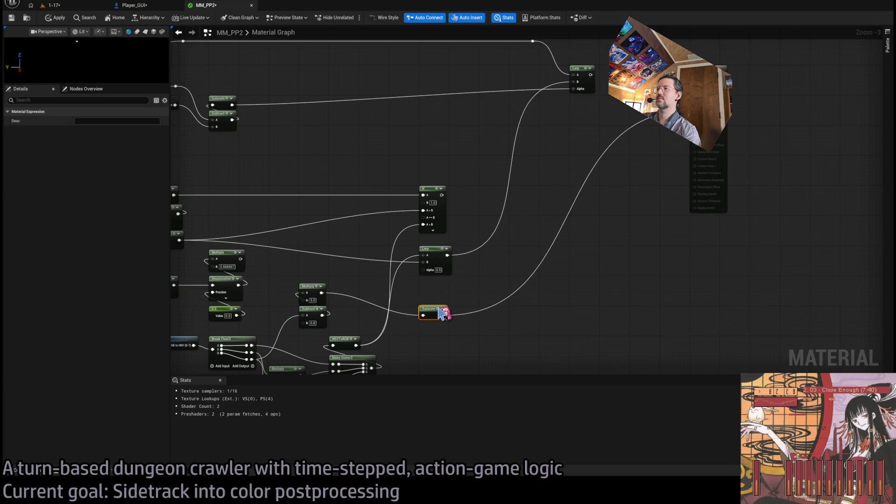
scroll(373, 297, up, 3)
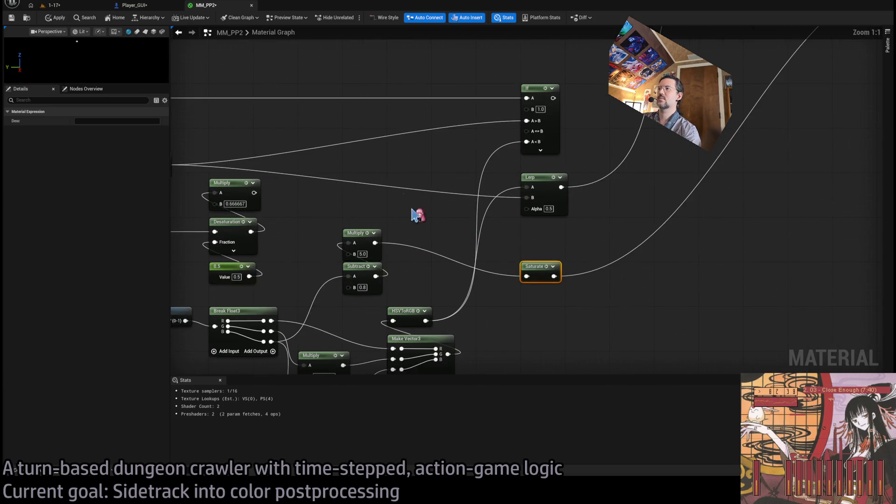
click(61, 14)
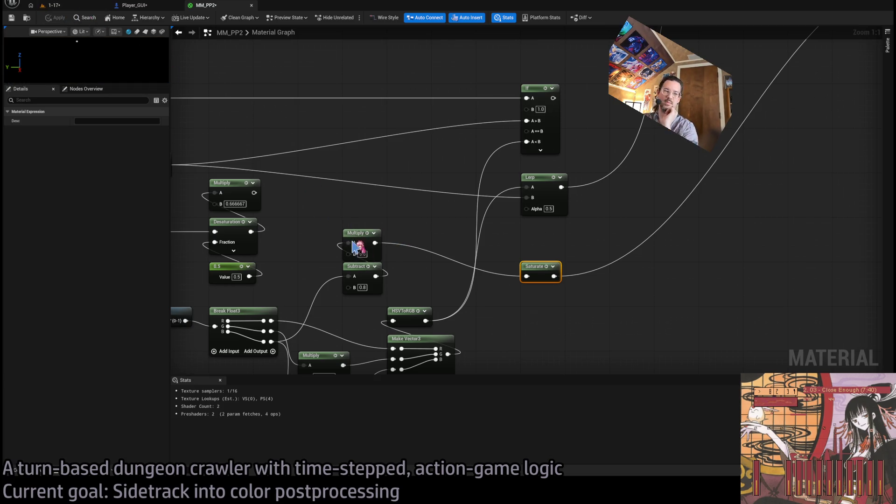
Lower the Multiply factor to 4.0 and compare the look in the running game
click(433, 219)
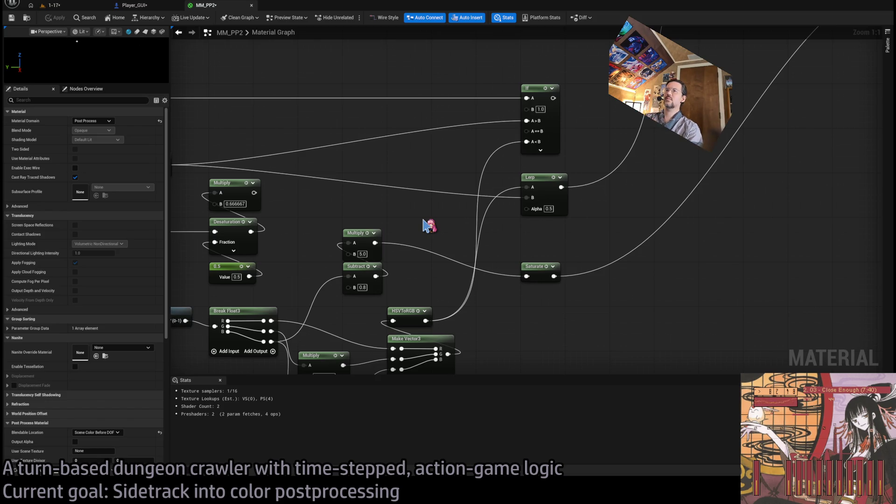
text(4)
key(Return)
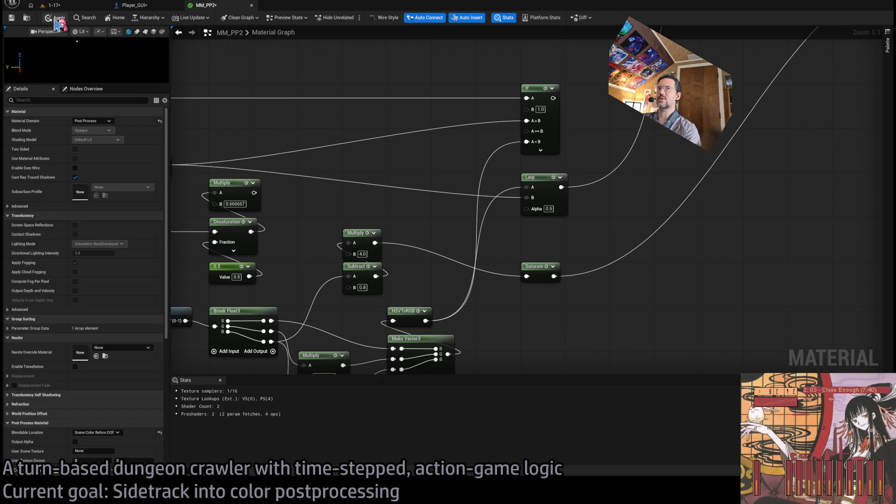
click(68, 5)
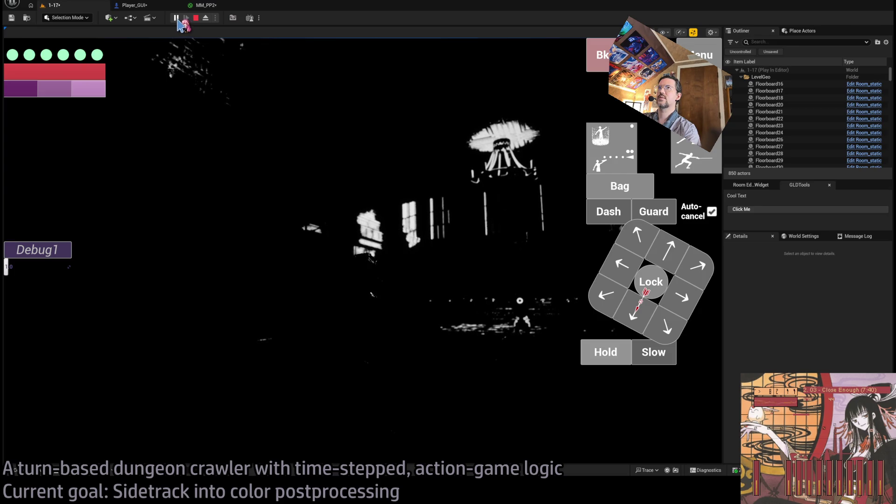
Try Multiply factors of 3.0 and then 1.0, previewing each in the running game
click(206, 5)
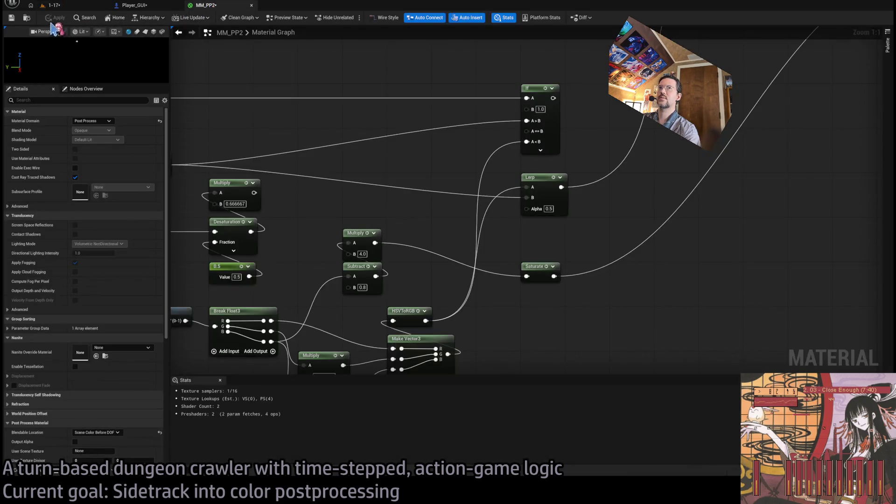
text(3)
key(Return)
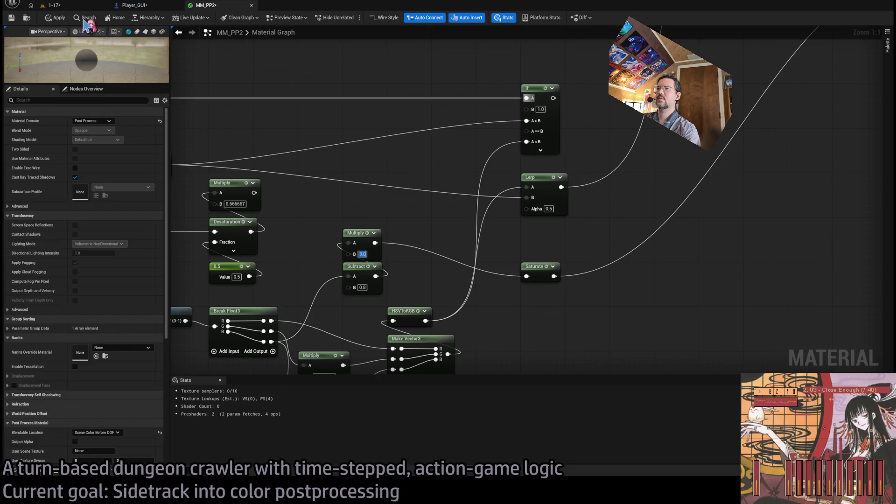
click(54, 18)
click(52, 5)
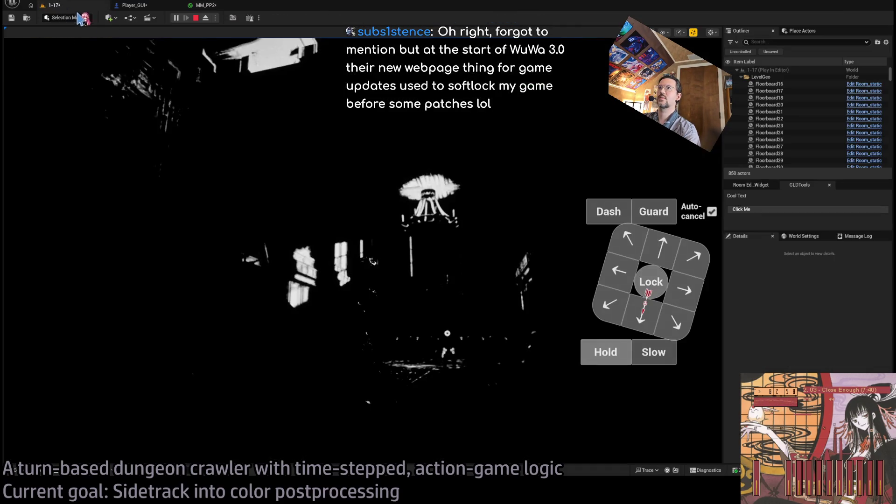
key(ctrl+Tab)
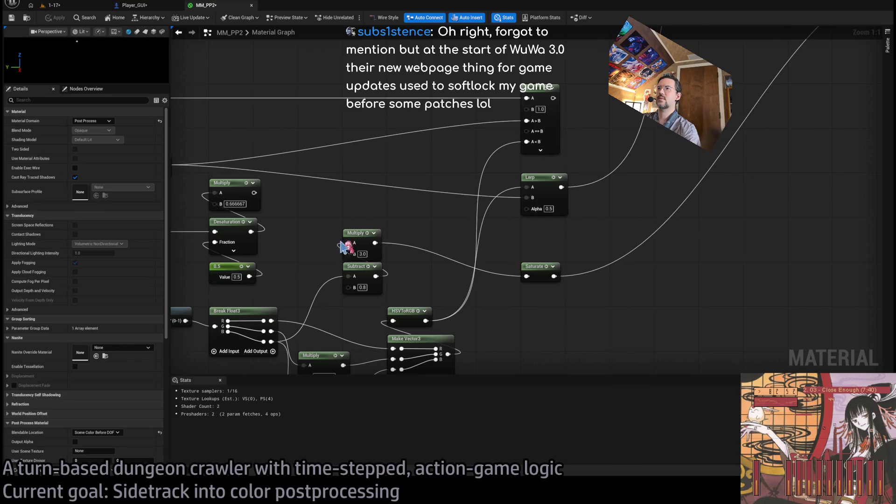
text(1)
key(Return)
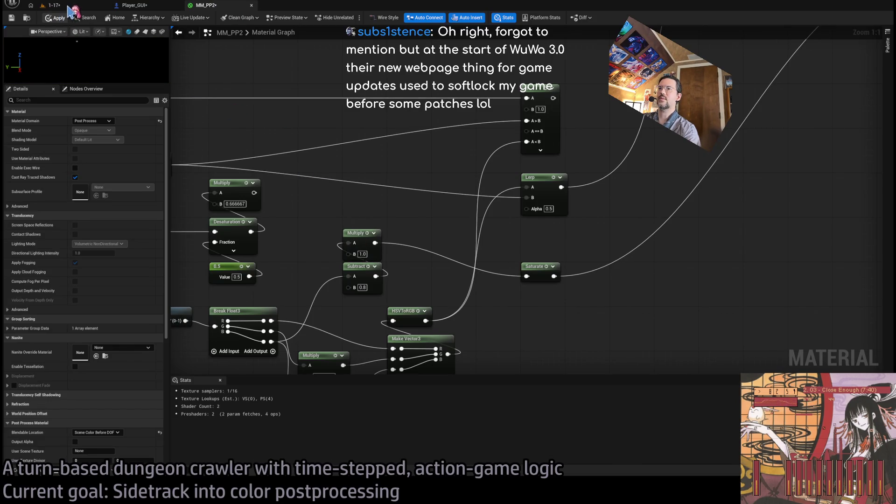
click(68, 6)
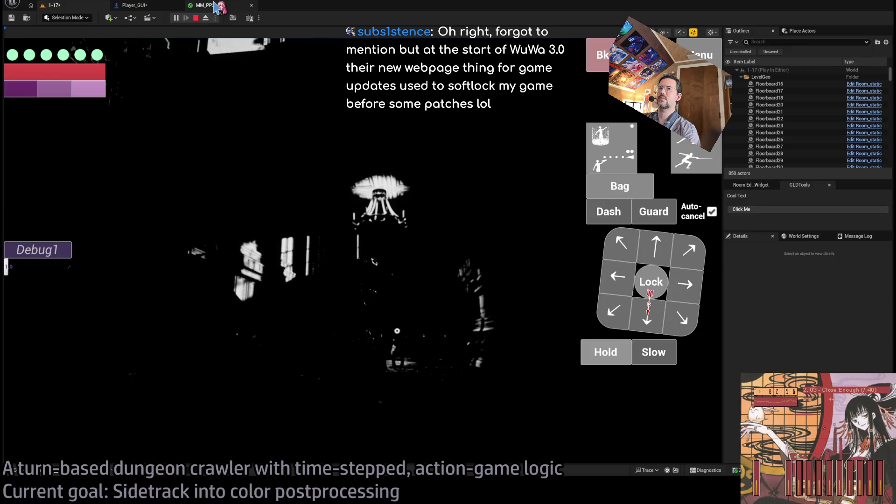
click(215, 5)
Set the Subtract amount to 1.0 and compare it in the running game
scroll(434, 248, down, 3)
scroll(465, 262, up, 3)
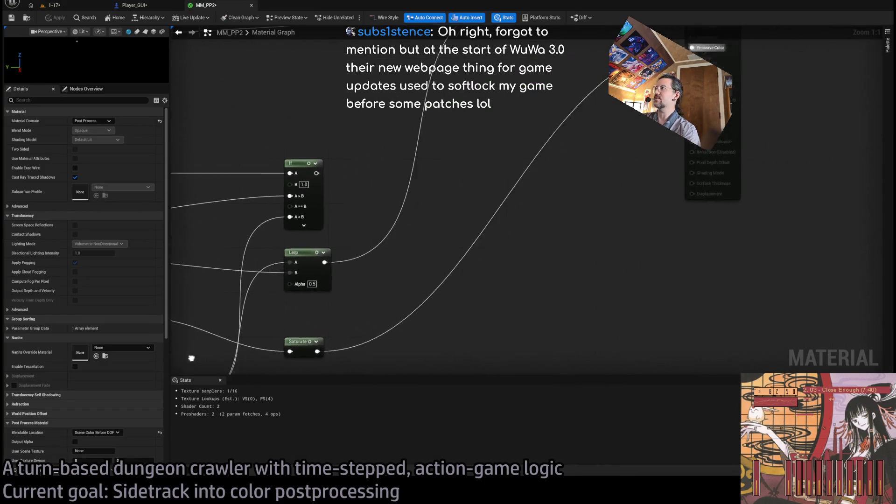
scroll(304, 313, down, 2)
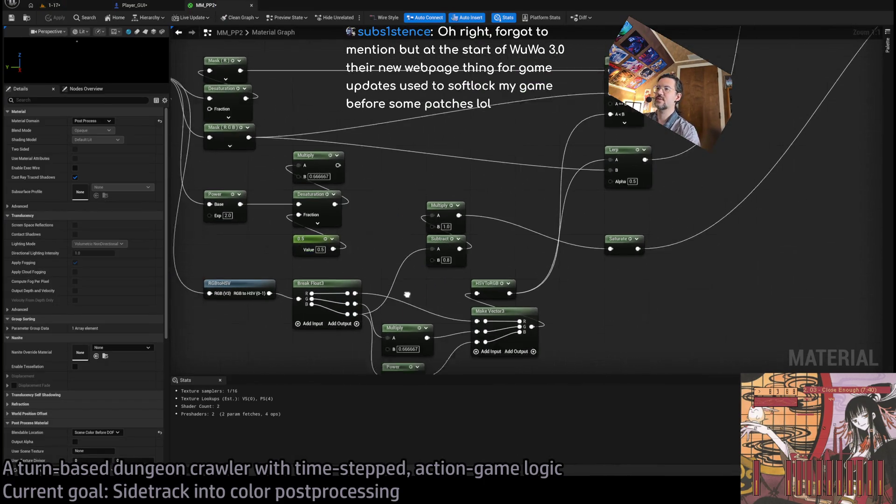
scroll(367, 293, up, 2)
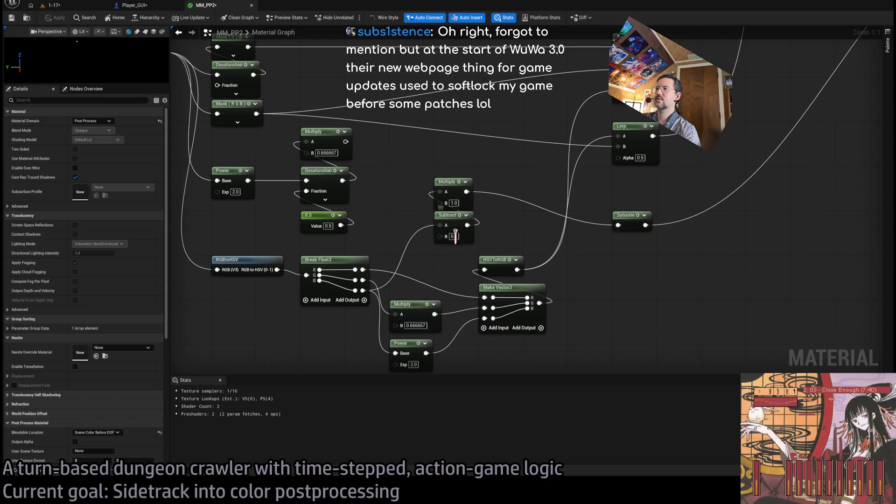
text(1)
key(Return)
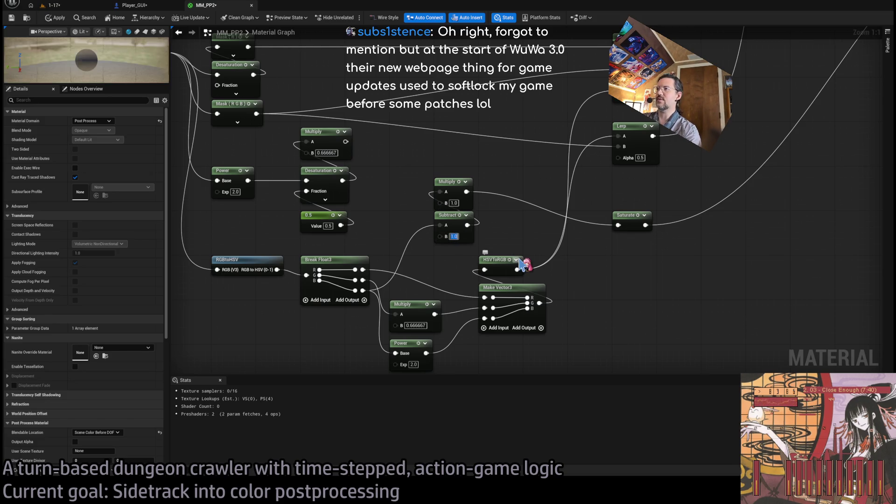
click(70, 6)
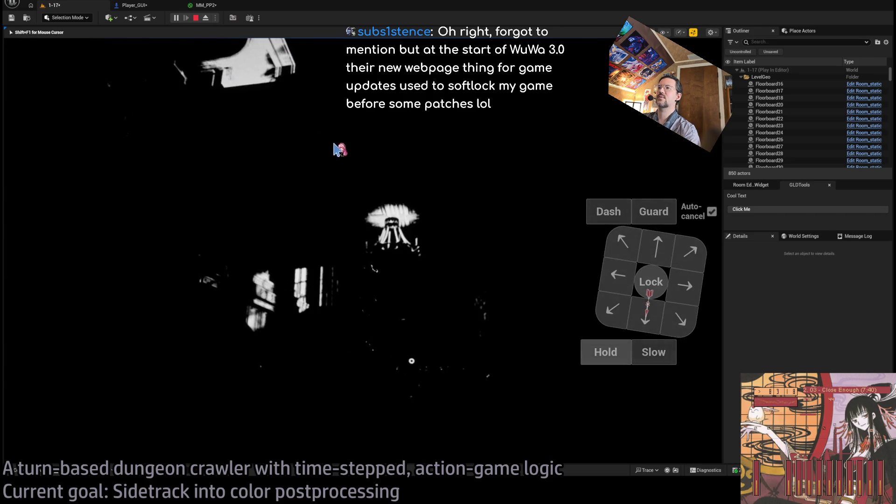
click(221, 7)
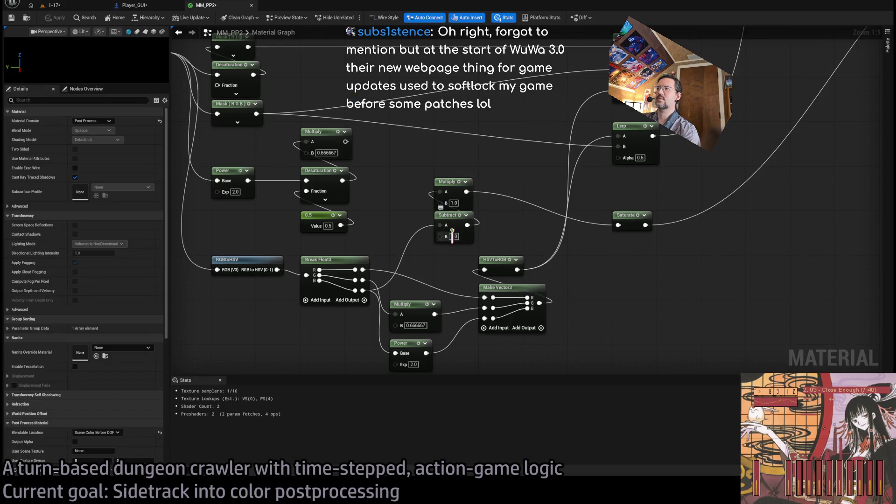
text(2)
click(86, 7)
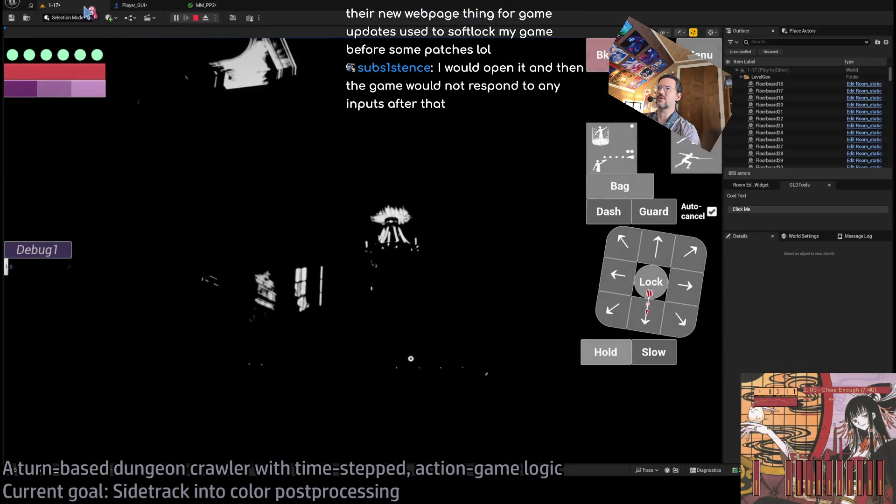
click(205, 6)
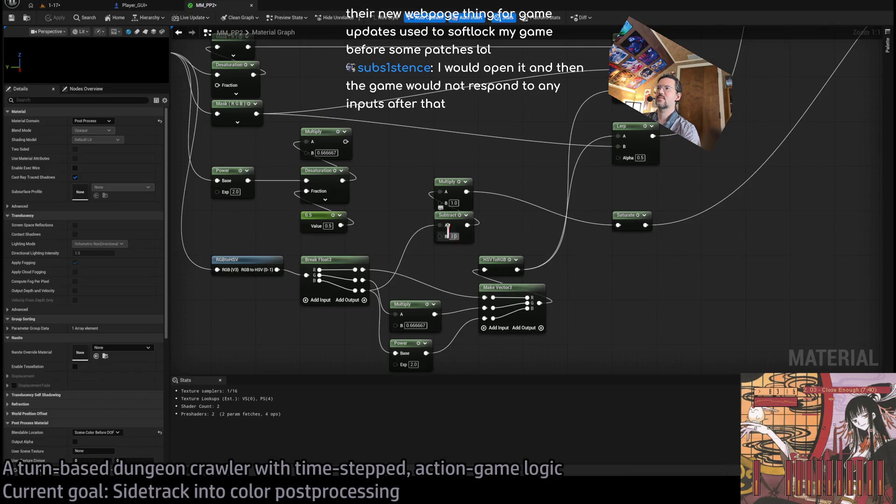
Raise the Subtract amount to 3.0, apply, and inspect the near-black result in-game
text(3)
click(52, 5)
click(207, 6)
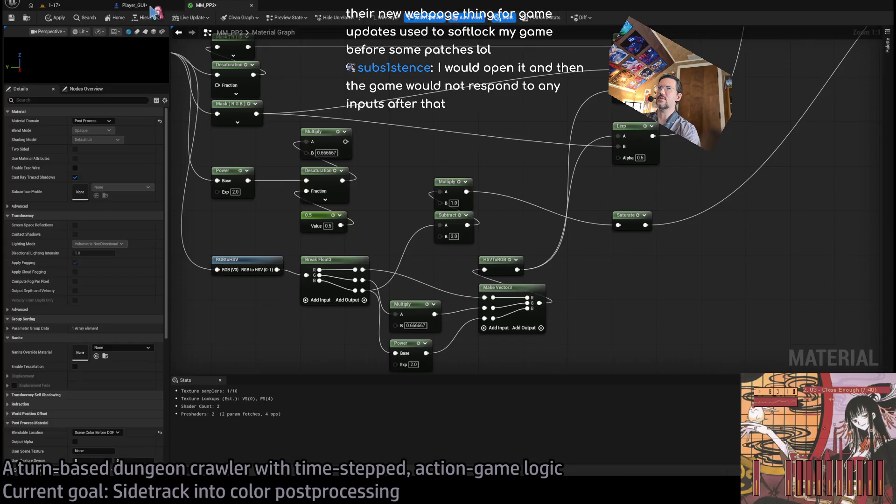
click(68, 17)
click(53, 5)
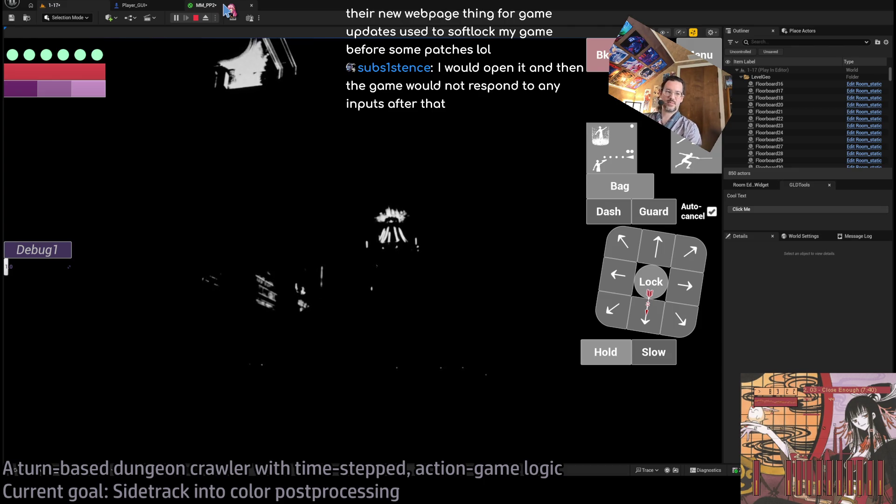
click(352, 194)
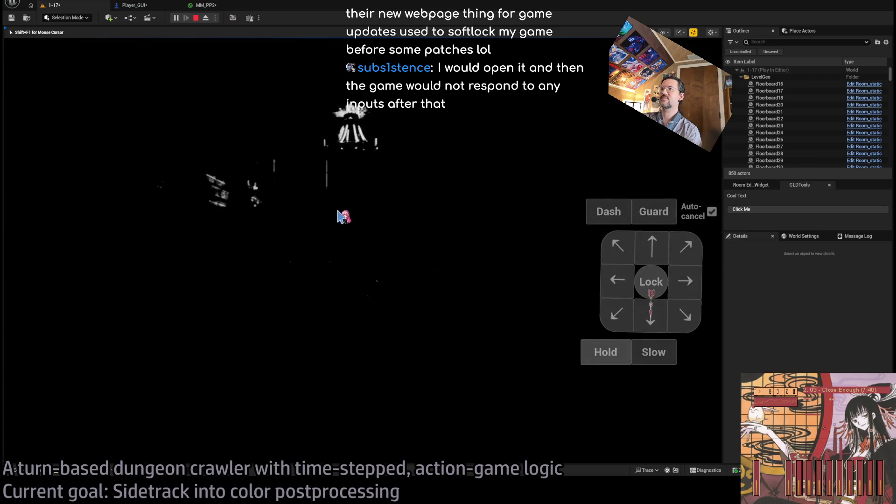
key(shift+F1)
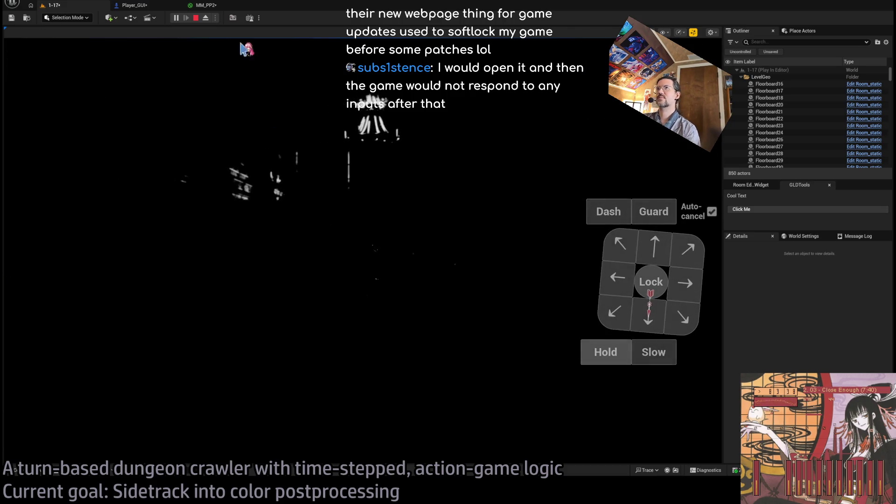
click(214, 7)
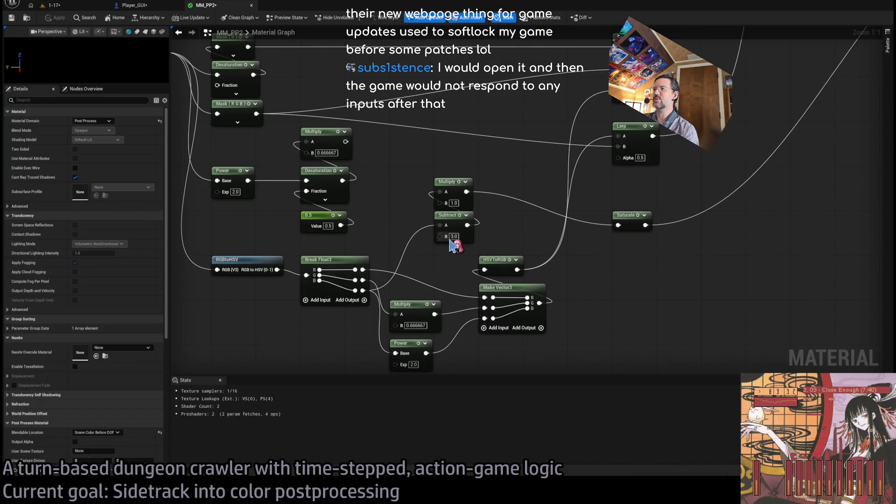
Try a Subtract amount of 2.0 and preview the result in the running game
text(2)
key(Return)
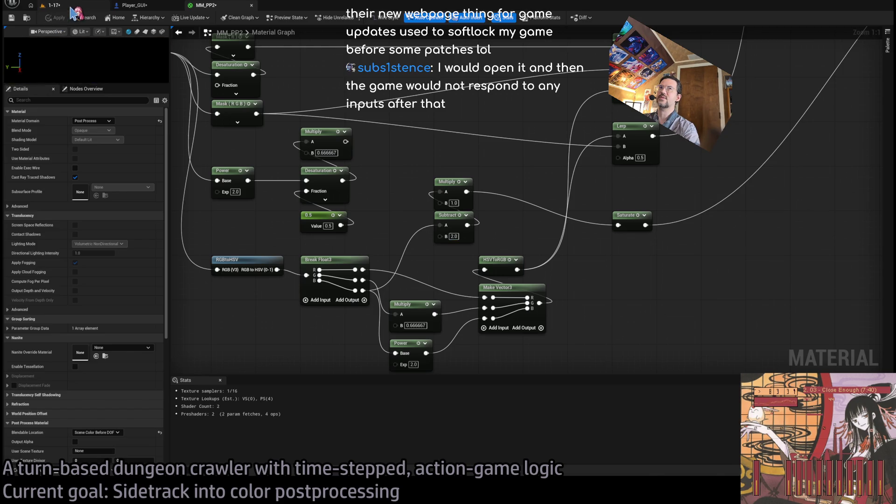
click(71, 7)
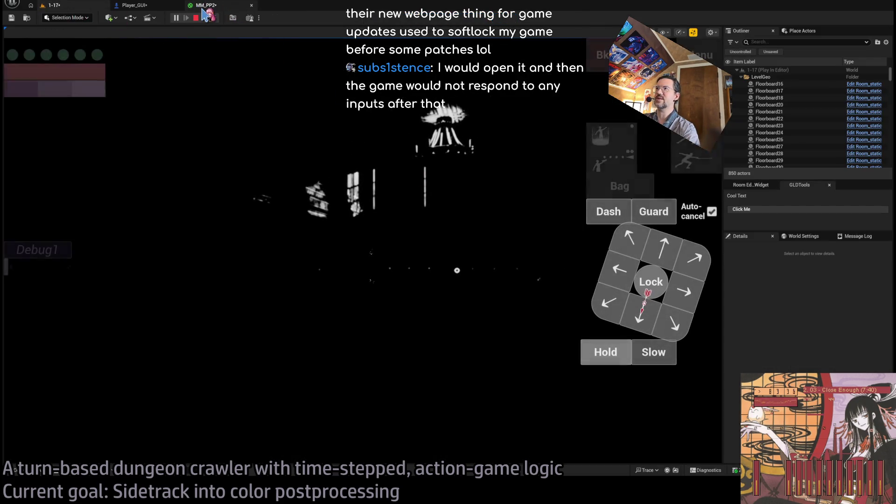
click(204, 8)
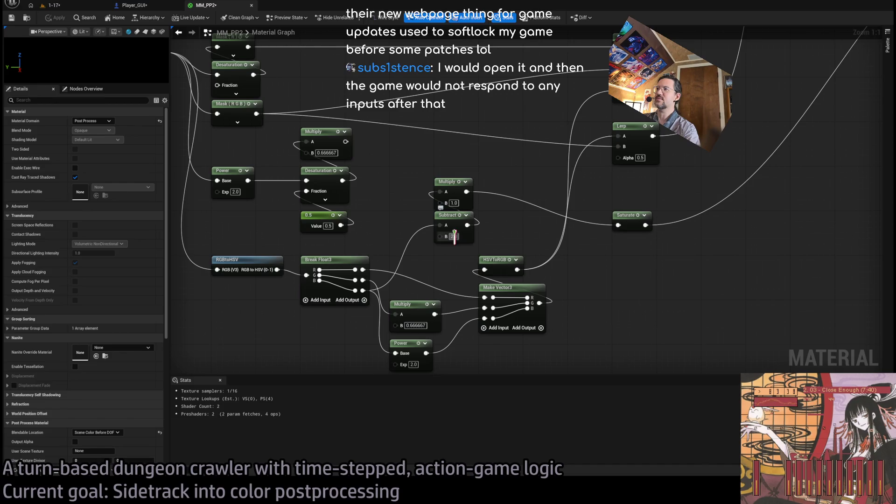
Lower the Subtract amount to 1.0 and check the game view again
text(1)
key(Return)
click(78, 8)
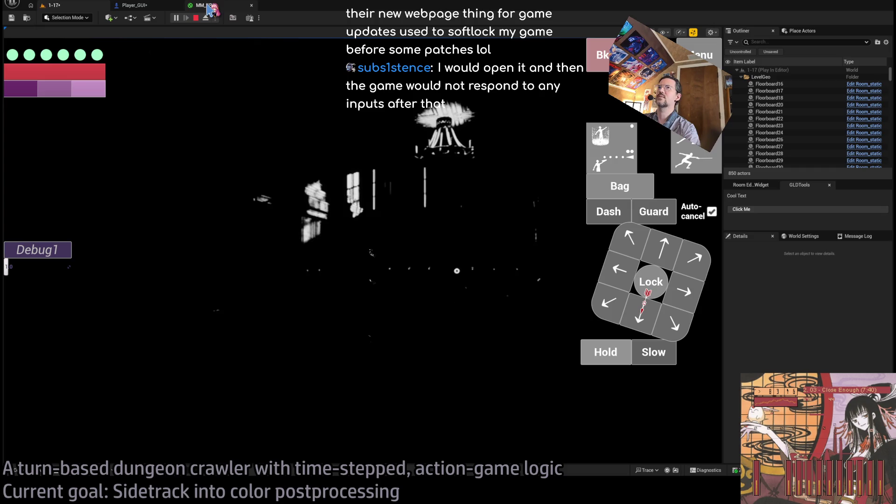
click(208, 7)
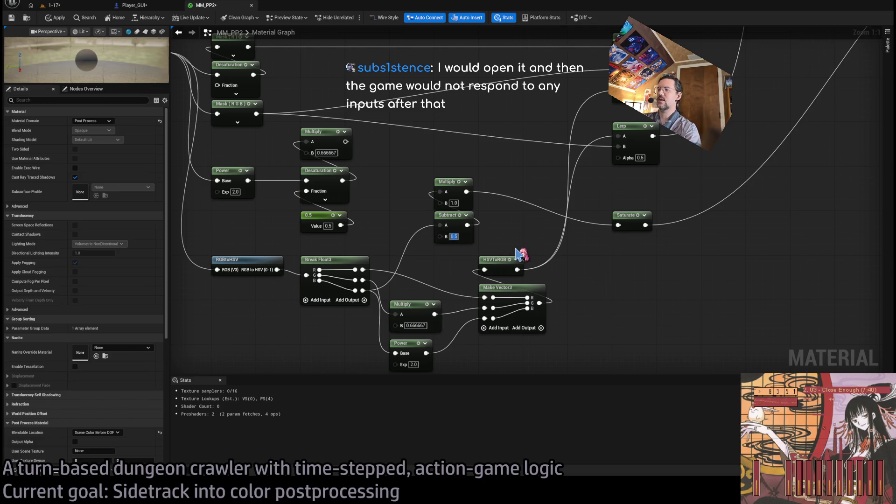
Set Subtract to 0.7 with Multiply at 0.5 and play the 1-17 level to judge the grayscale
text(0.7)
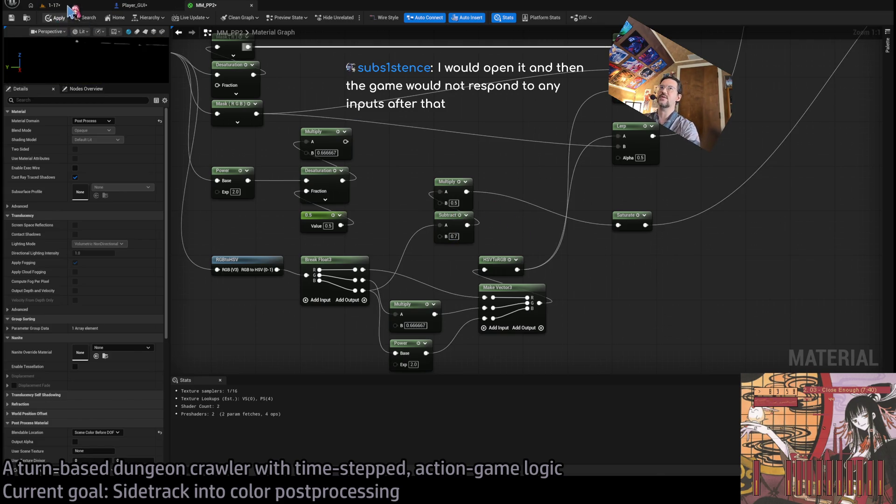
click(53, 5)
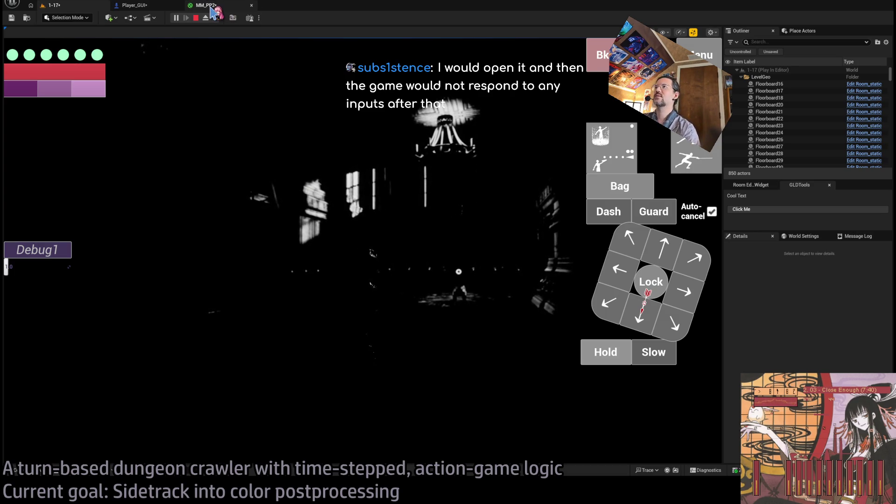
click(208, 6)
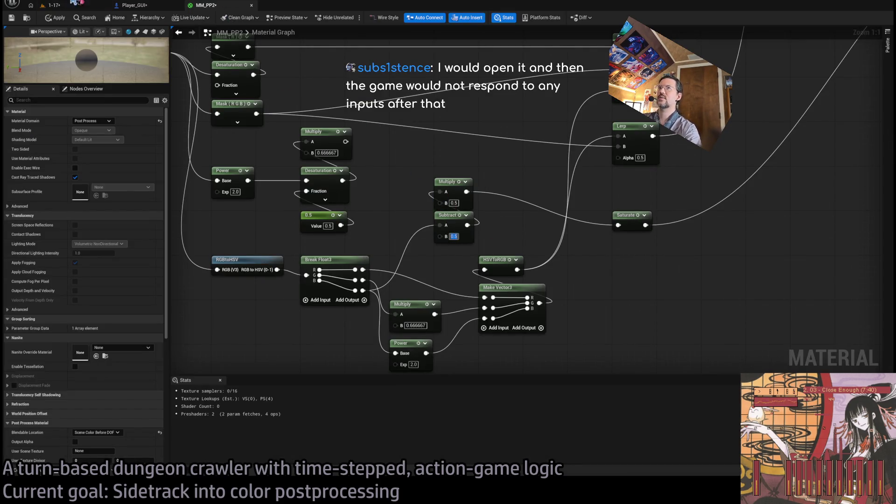
click(78, 7)
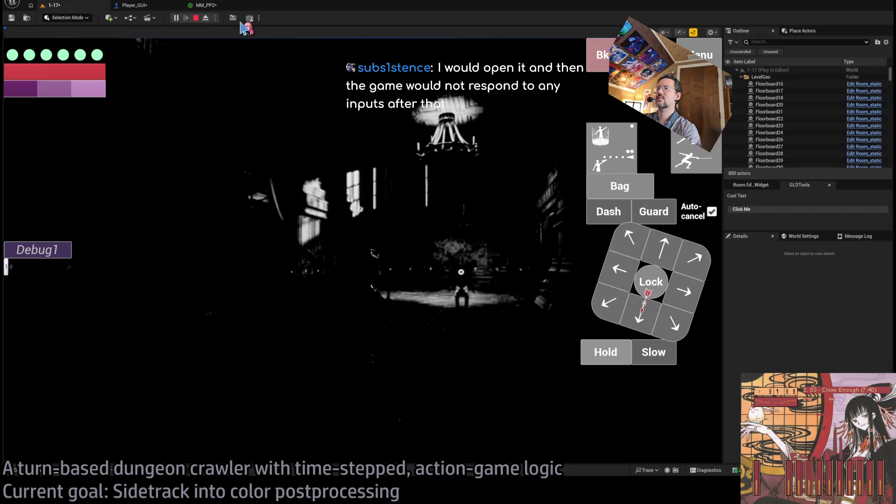
click(415, 145)
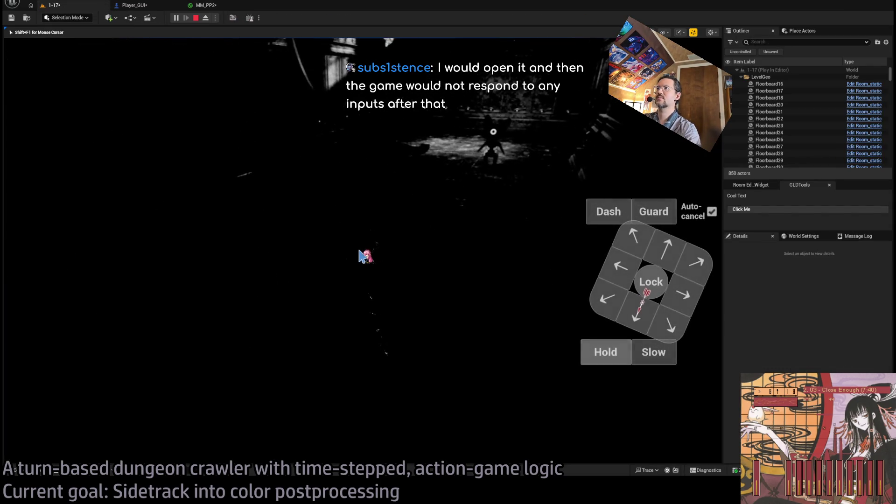